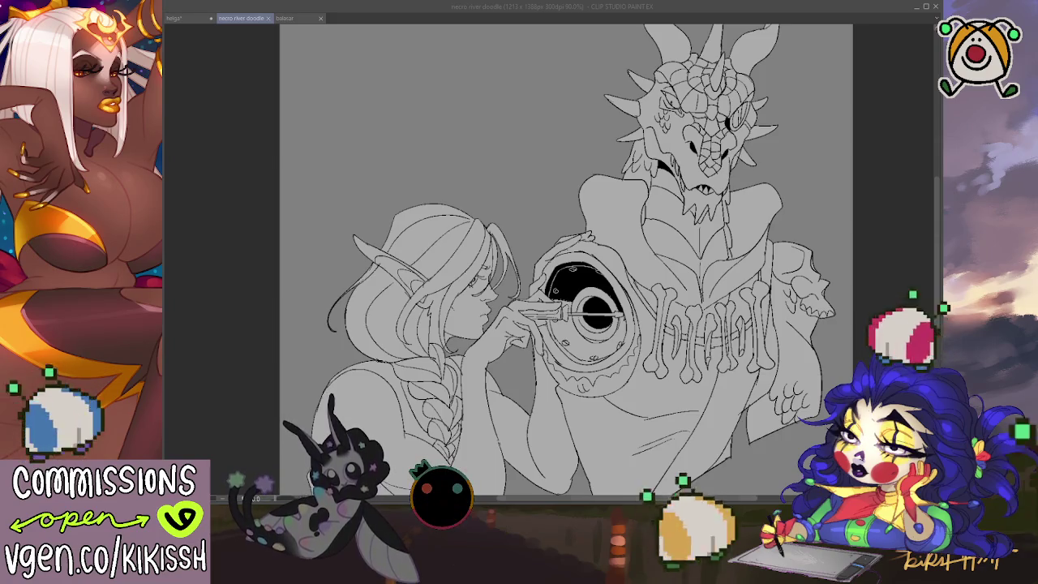
Step: Switch back to the canvas and scroll around the dragon's shoulder area
key("alt+Tab")
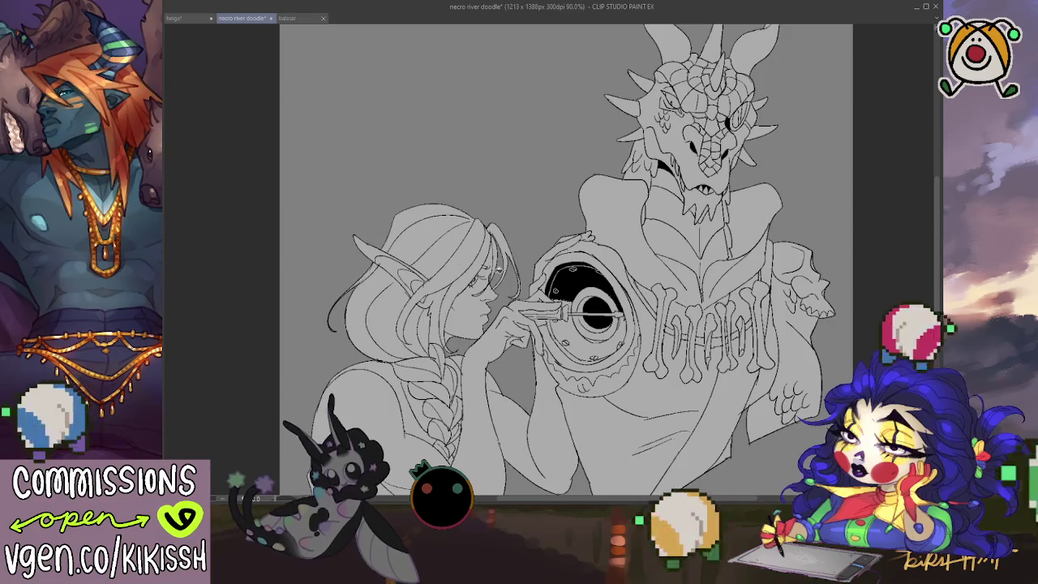
scroll(498, 282, "up", 3)
scroll(497, 281, "up", 2)
scroll(495, 280, "up", 1)
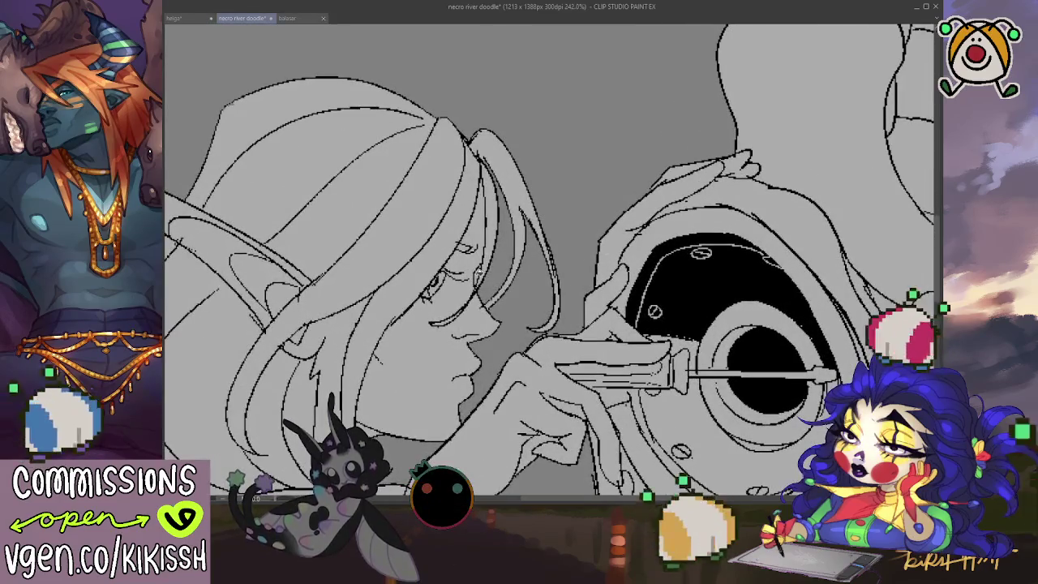
scroll(501, 278, "up", 1)
scroll(503, 276, "down", 2)
scroll(503, 276, "down", 2)
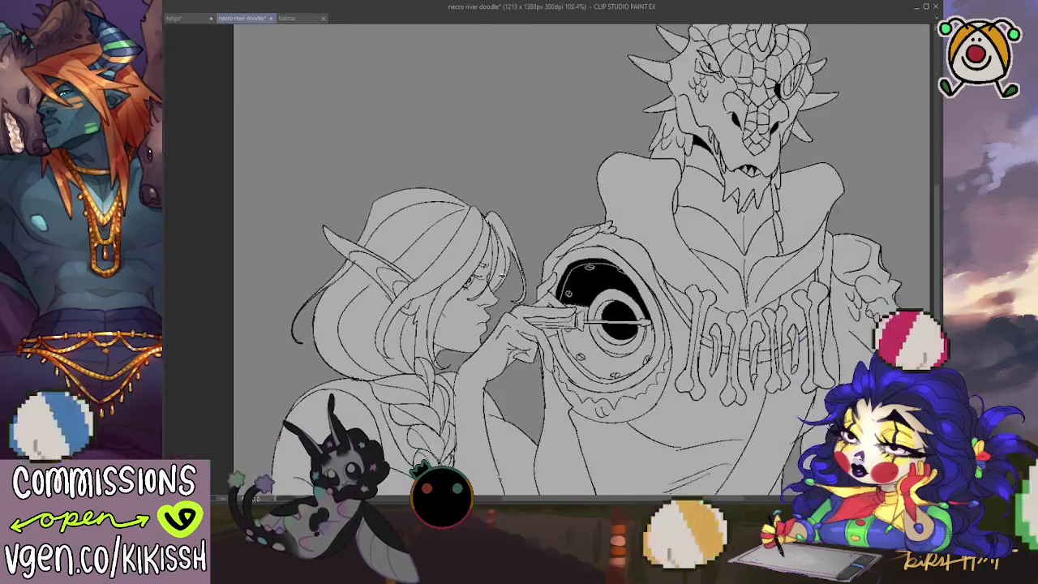
scroll(503, 276, "down", 1)
scroll(621, 244, "down", 1)
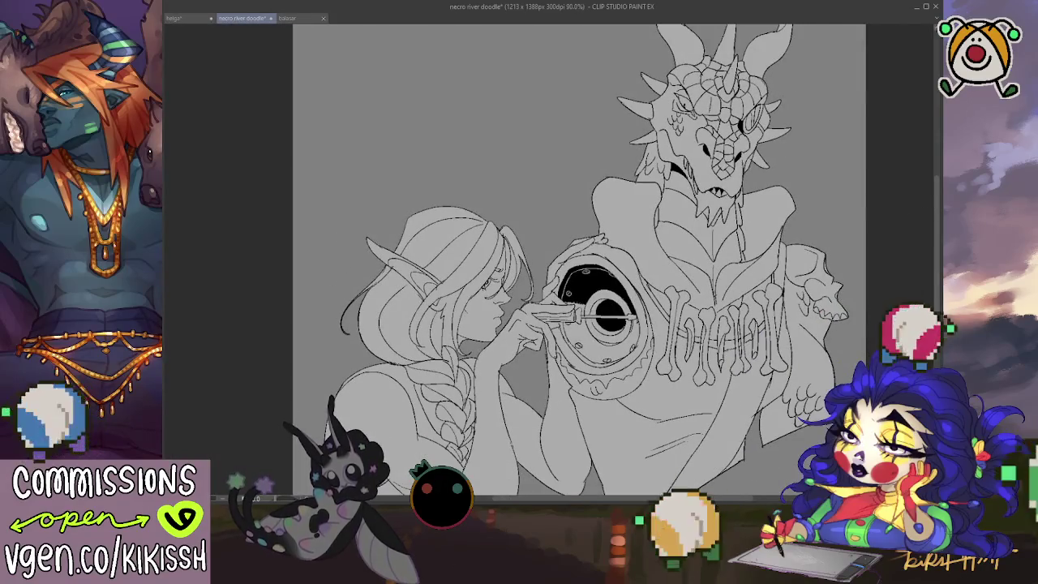
left_click_drag(936, 209, 935, 232)
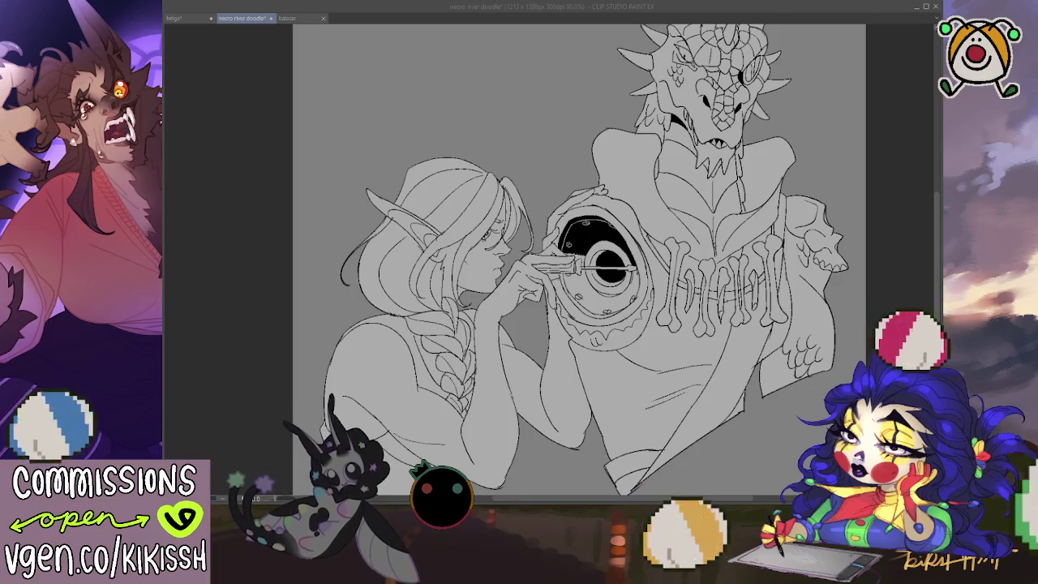
Step: Lasso-fill the shoulder skull, the chest behind the bones and the gap between them dark brown
key("alt+Tab")
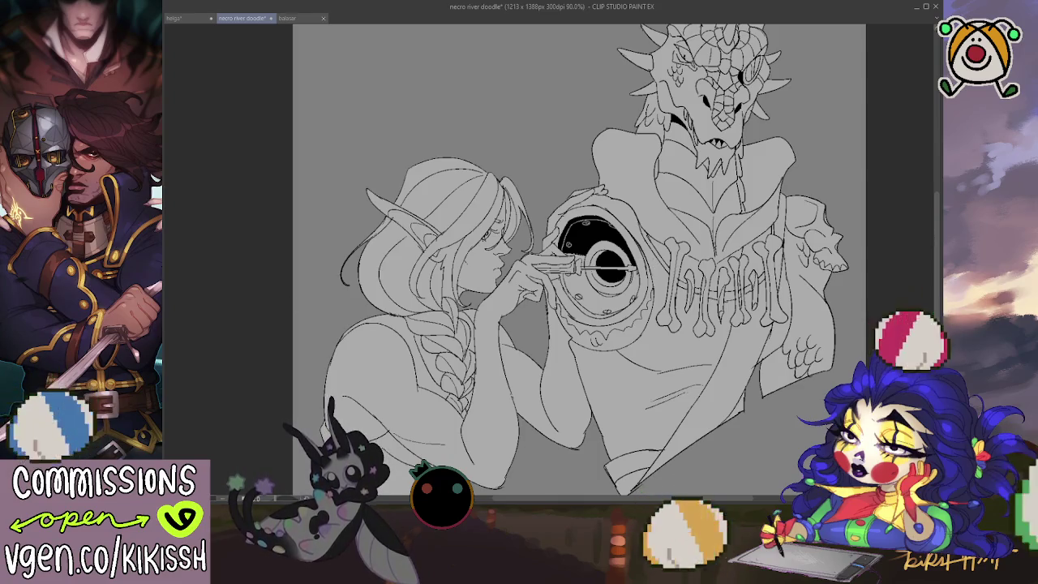
left_click_drag(401, 333, 375, 335)
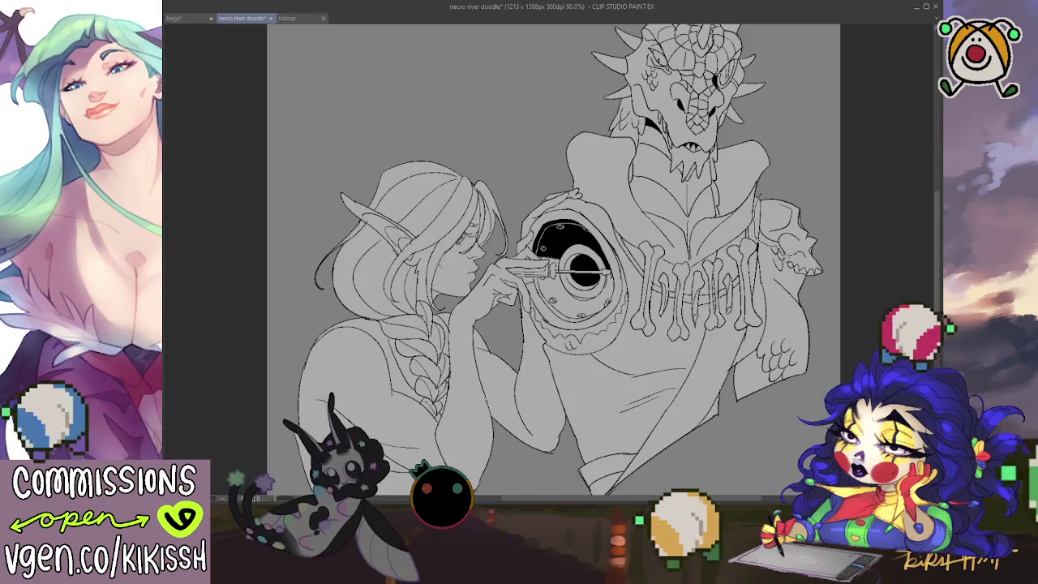
left_click_drag(829, 217, 805, 286)
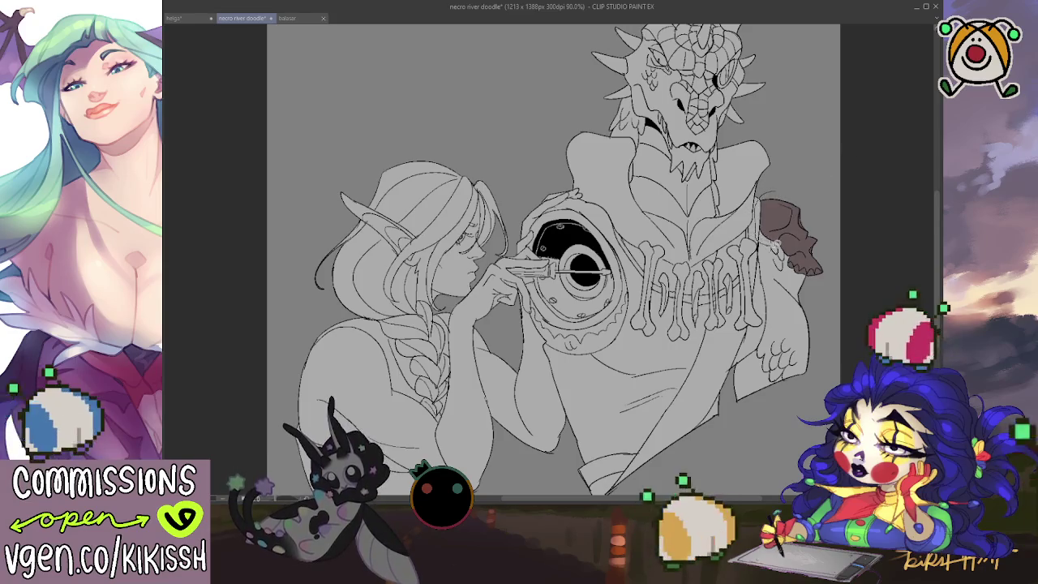
left_click_drag(775, 244, 782, 167)
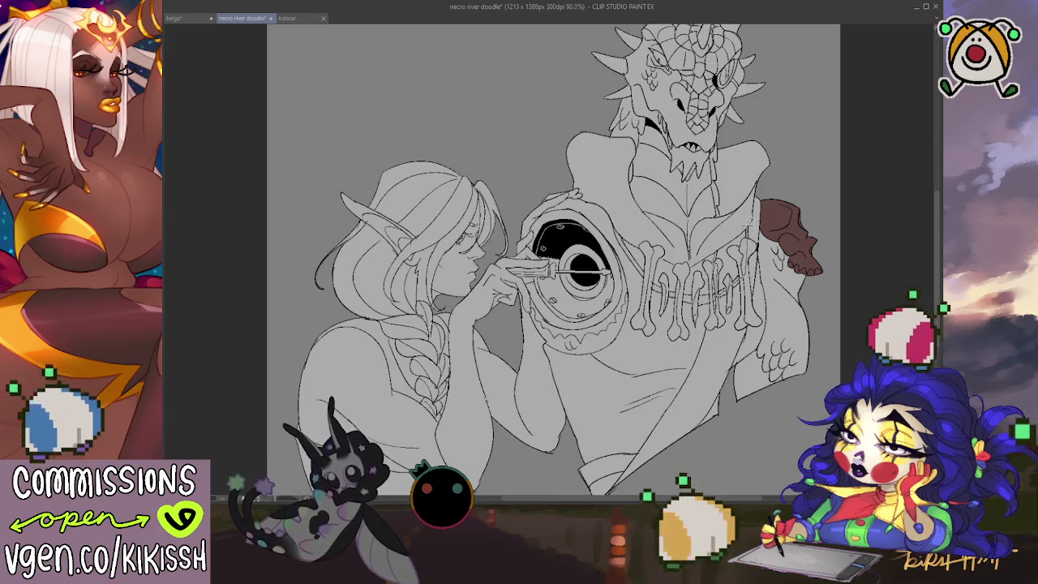
left_click(734, 244)
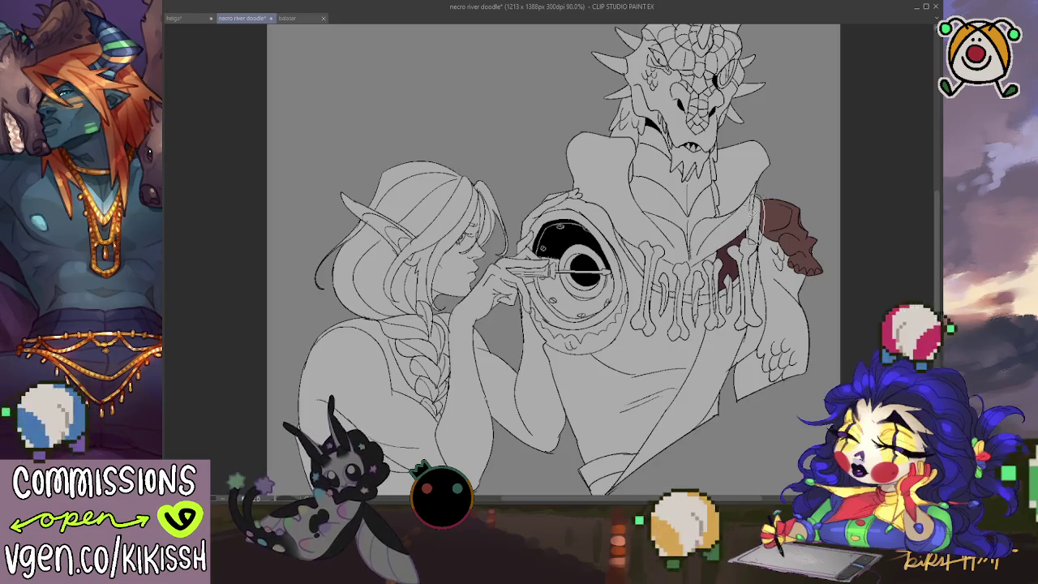
left_click(754, 219)
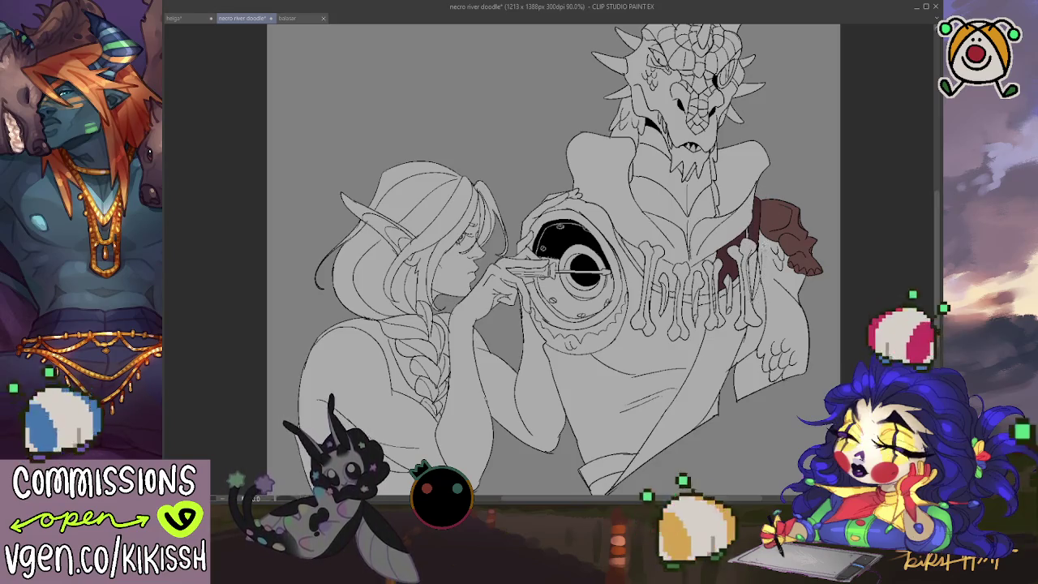
scroll(733, 269, "down", 2)
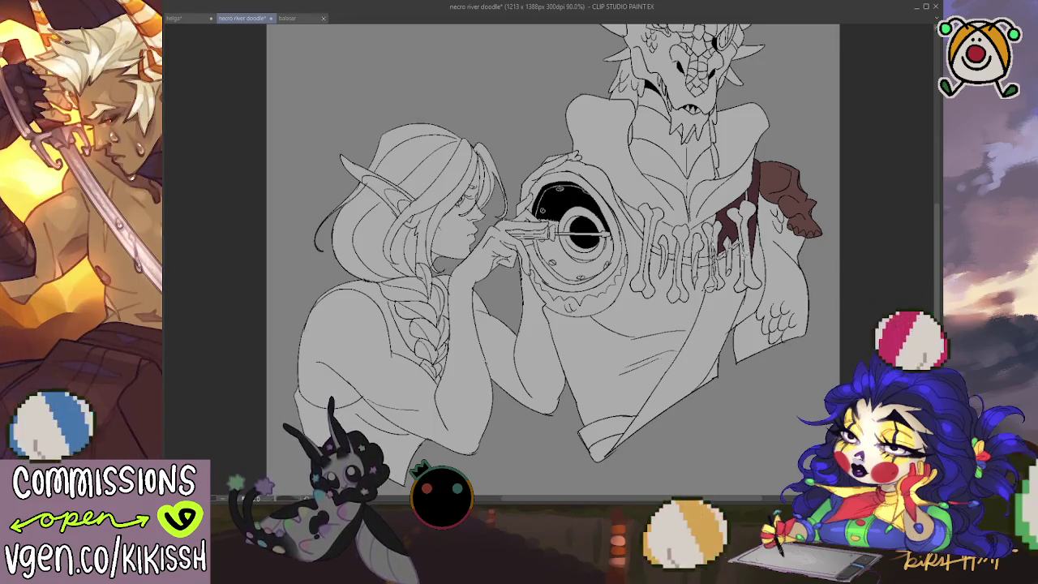
Step: Lasso-fill the diagonal sash dark red and tidy its edges up toward the shoulder
left_click_drag(720, 375, 609, 472)
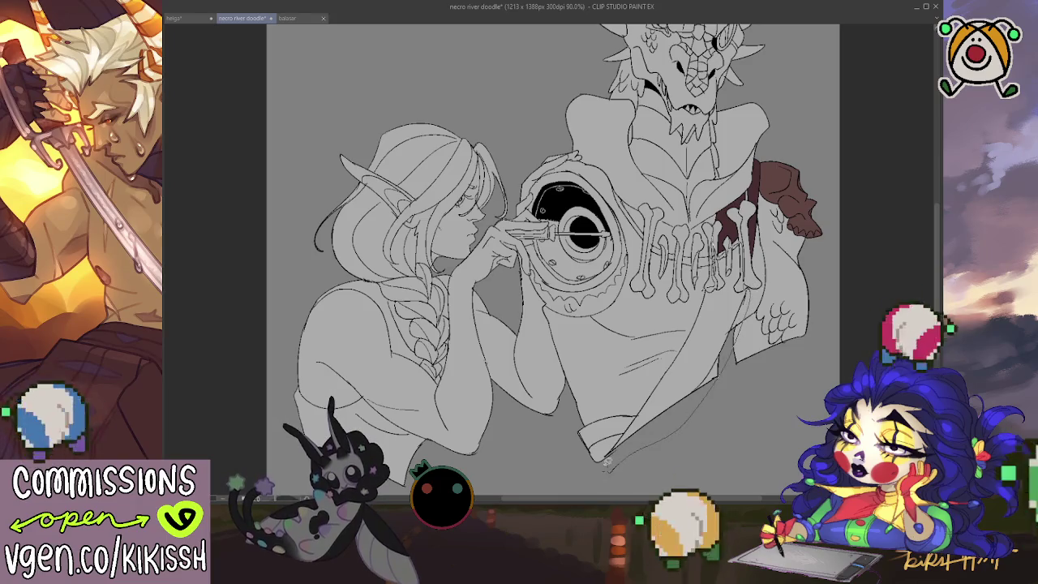
left_click_drag(663, 353, 637, 390)
left_click(702, 298)
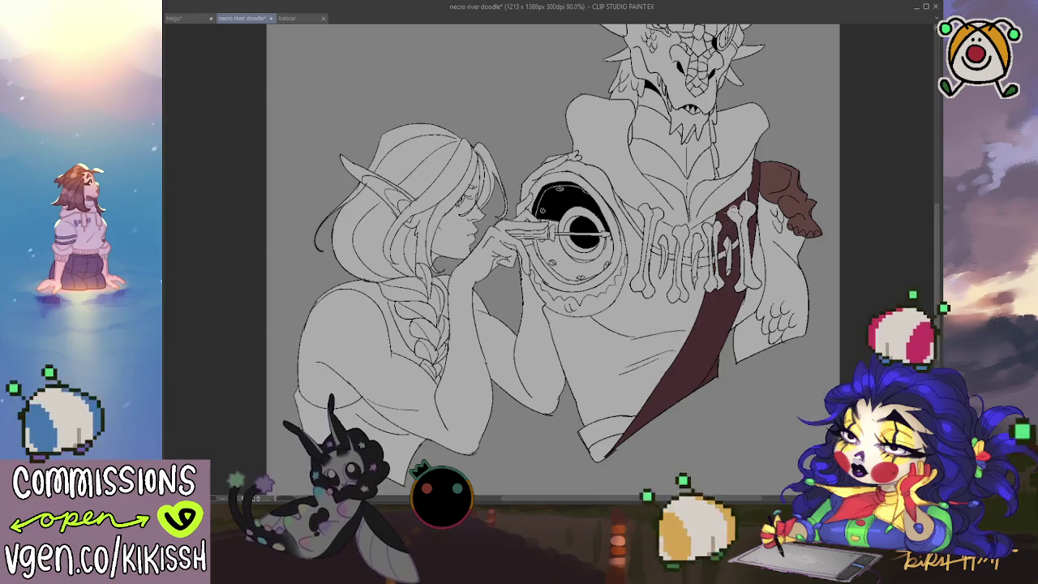
scroll(724, 307, "down", 1)
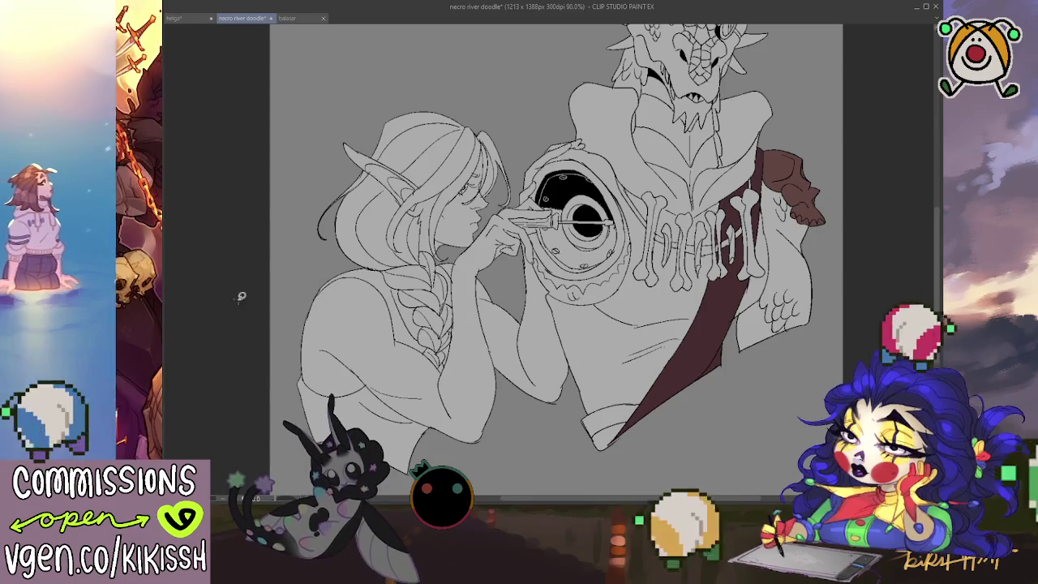
left_click_drag(724, 375, 719, 388)
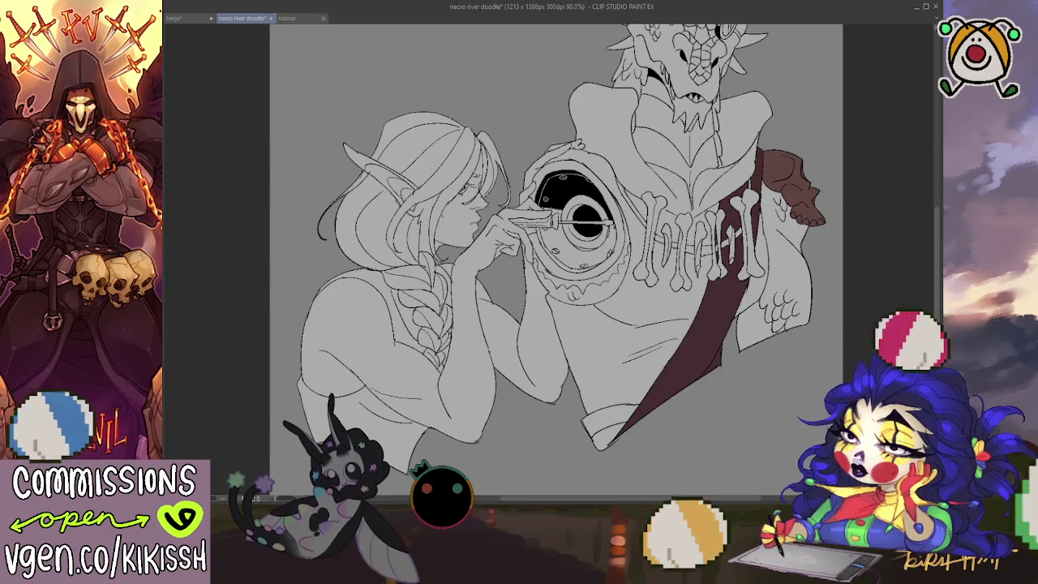
left_click_drag(710, 336, 699, 381)
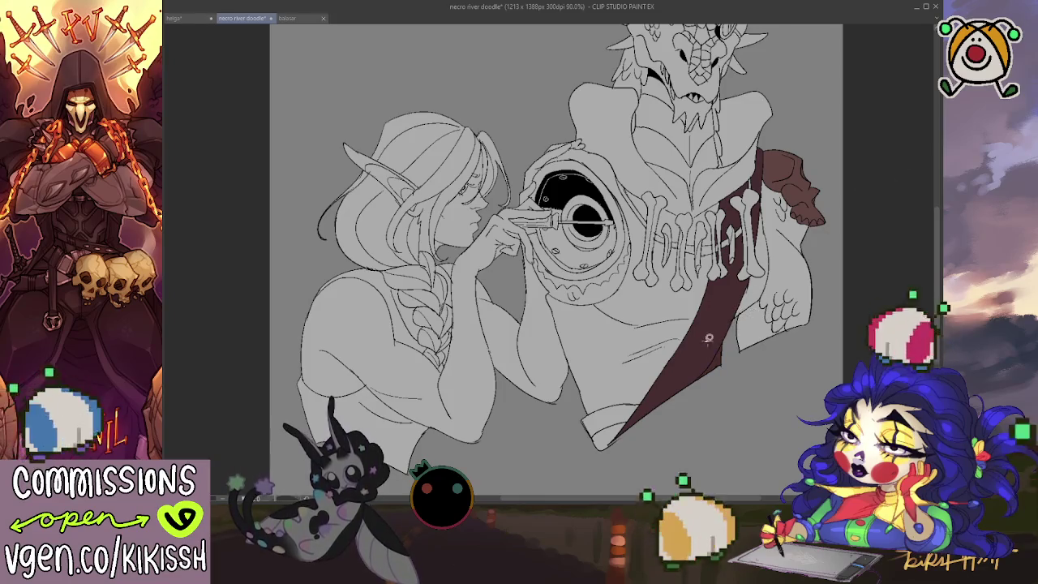
left_click_drag(708, 338, 695, 397)
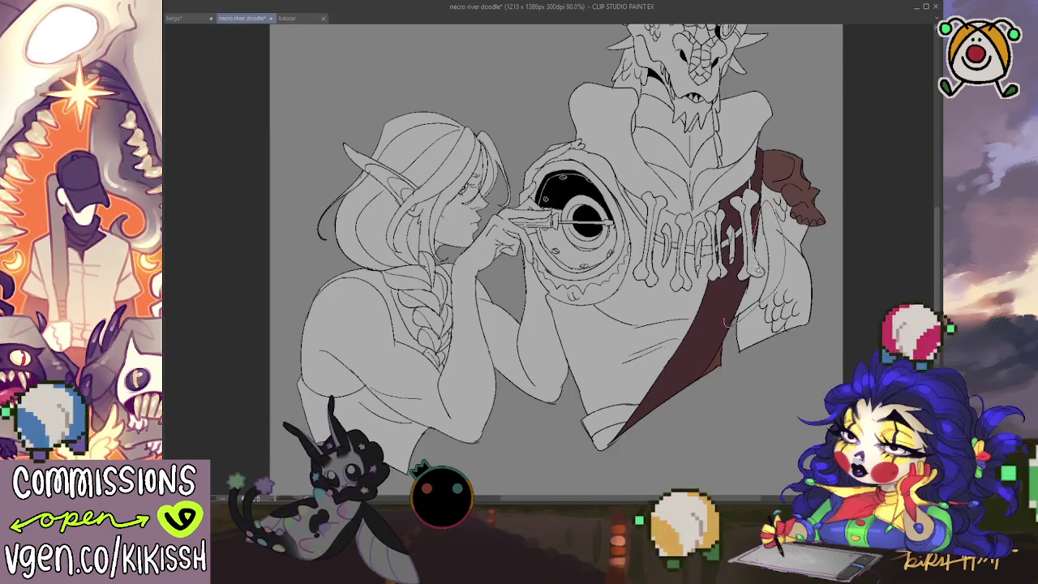
mouse_move(759, 271)
left_mouse_down()
mouse_move(719, 328)
mouse_move(751, 289)
left_mouse_up()
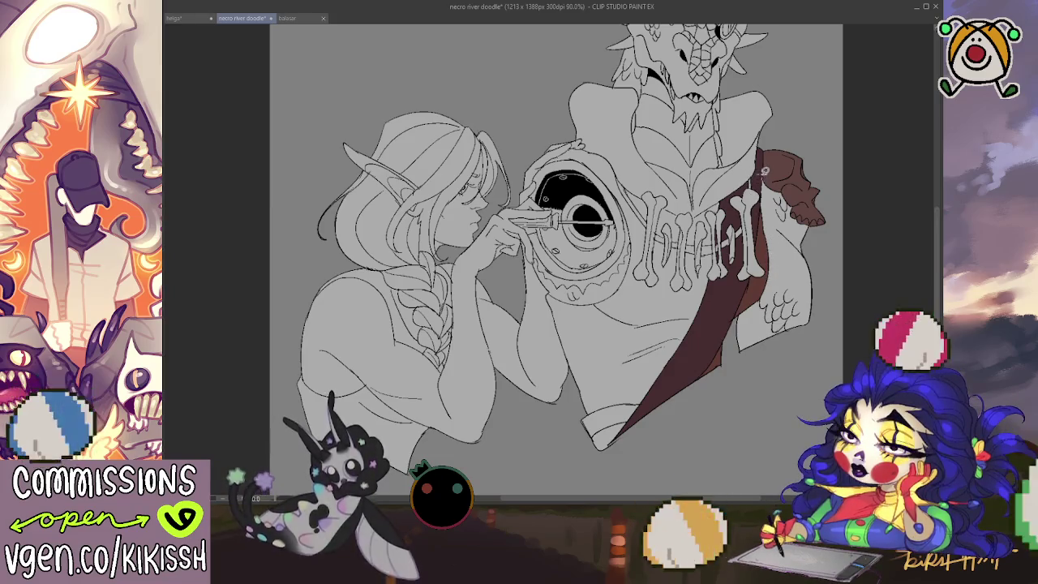
Step: Fill the vest around the bones brown, along the sash's inner edge and eye socket
left_click_drag(706, 311, 721, 307)
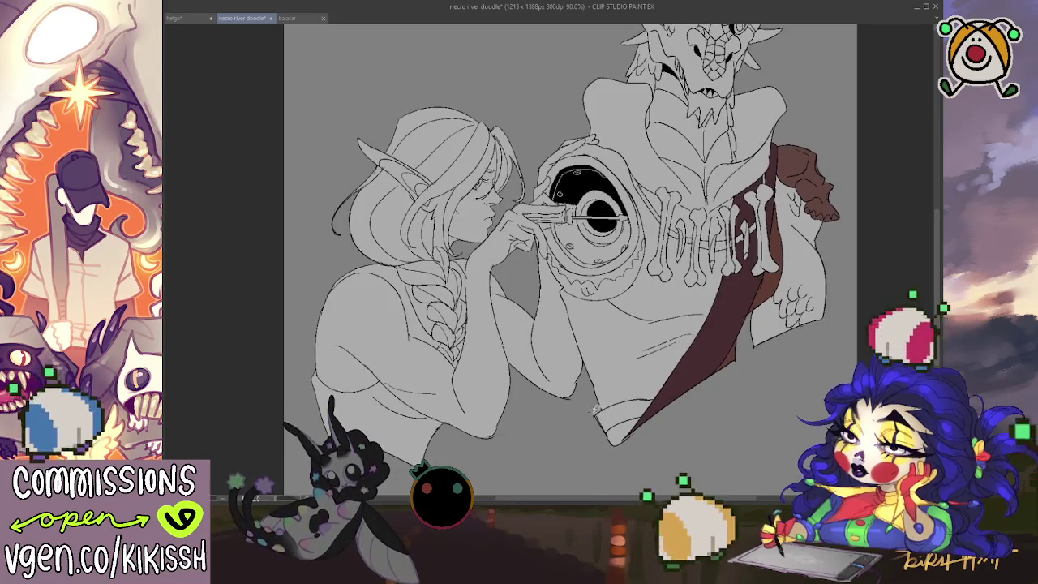
left_click_drag(656, 399, 732, 272)
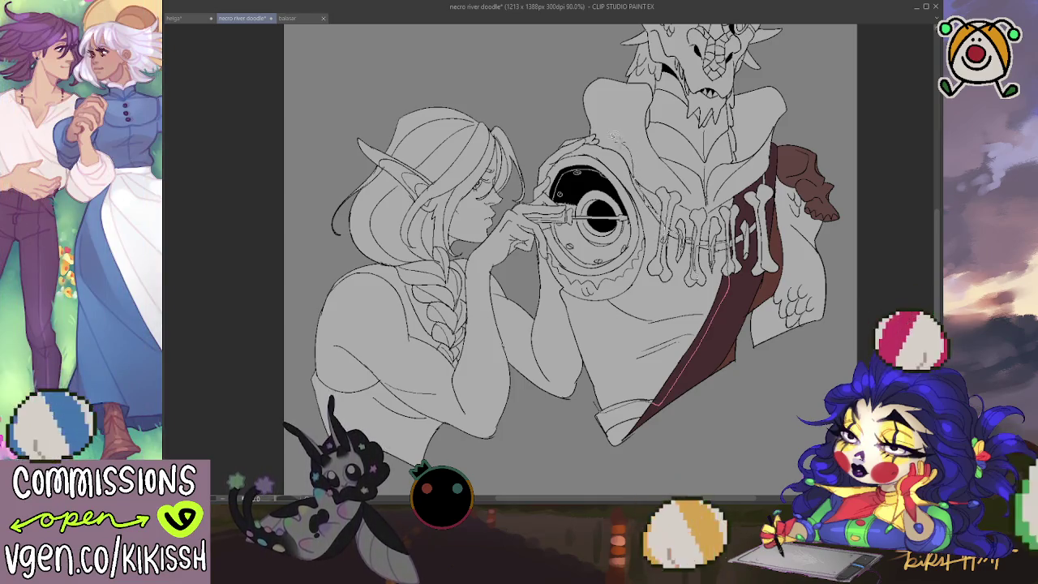
left_click_drag(594, 140, 558, 168)
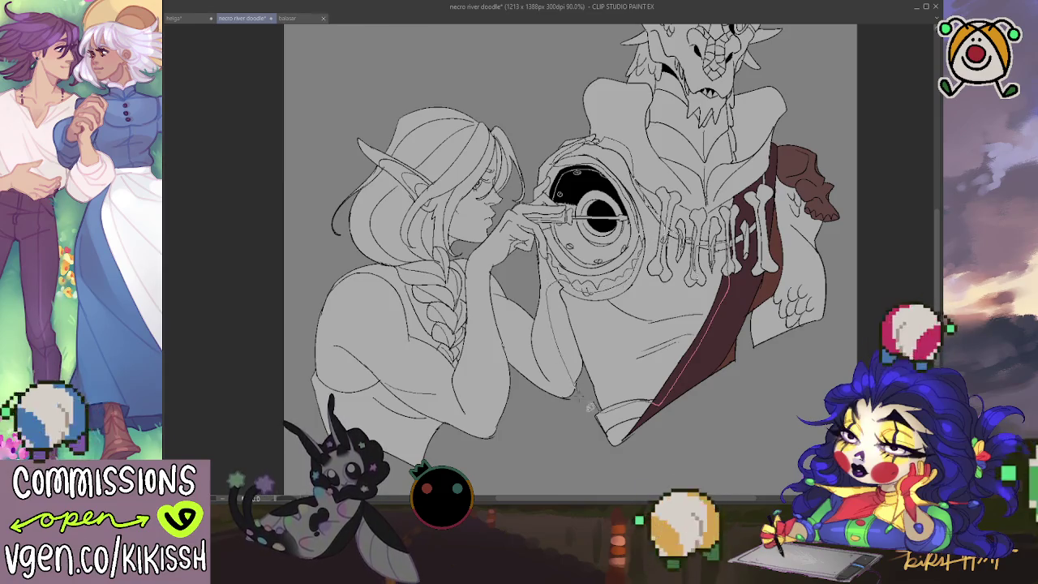
left_click(580, 313)
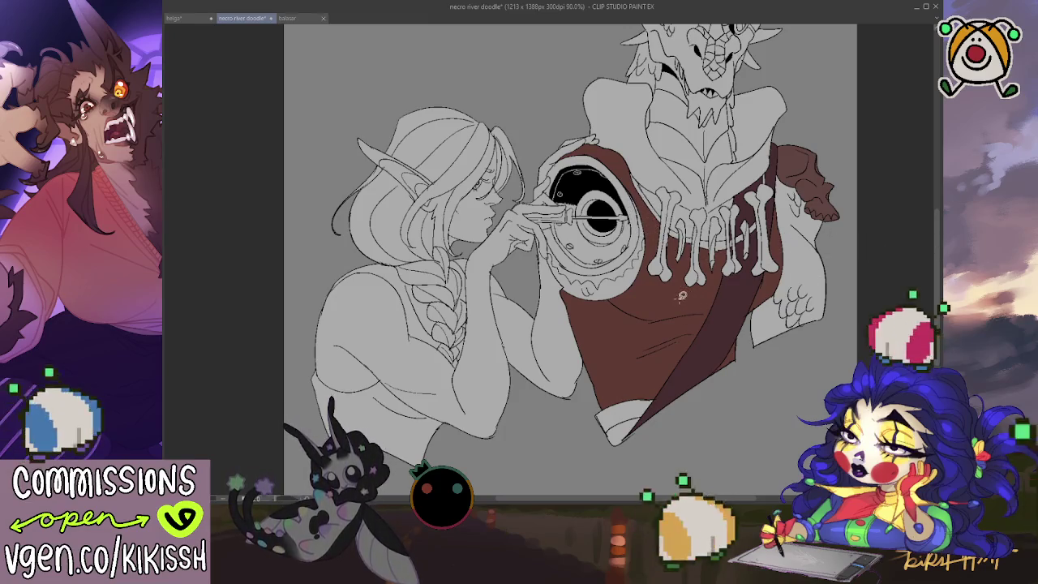
Step: Tilt the view and lasso-fill the dragon's hood and collar with the vest's dark brown
left_click_drag(699, 194, 686, 234)
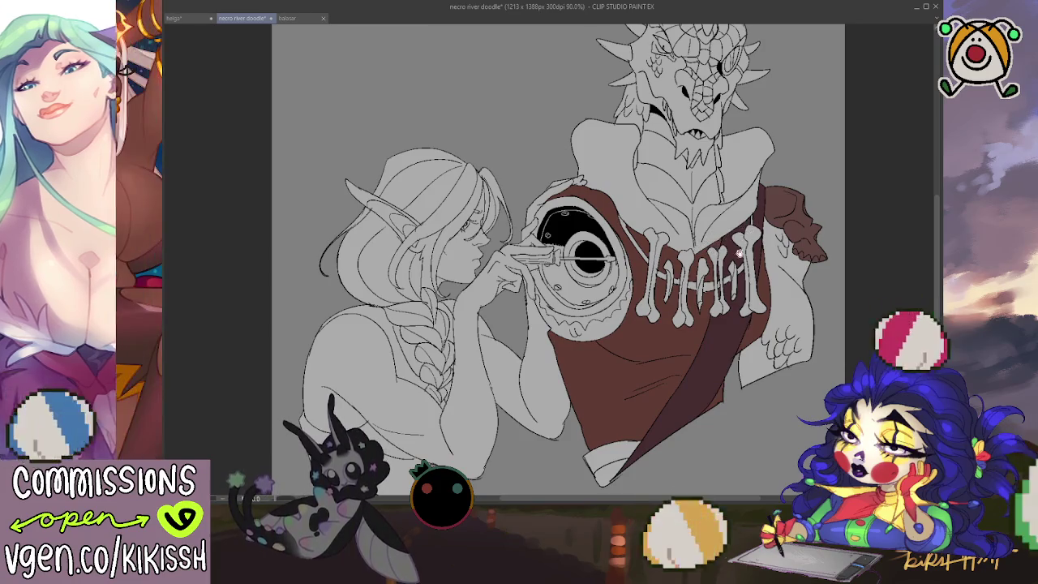
mouse_move(740, 253)
left_mouse_down()
mouse_move(770, 142)
mouse_move(716, 132)
left_mouse_up()
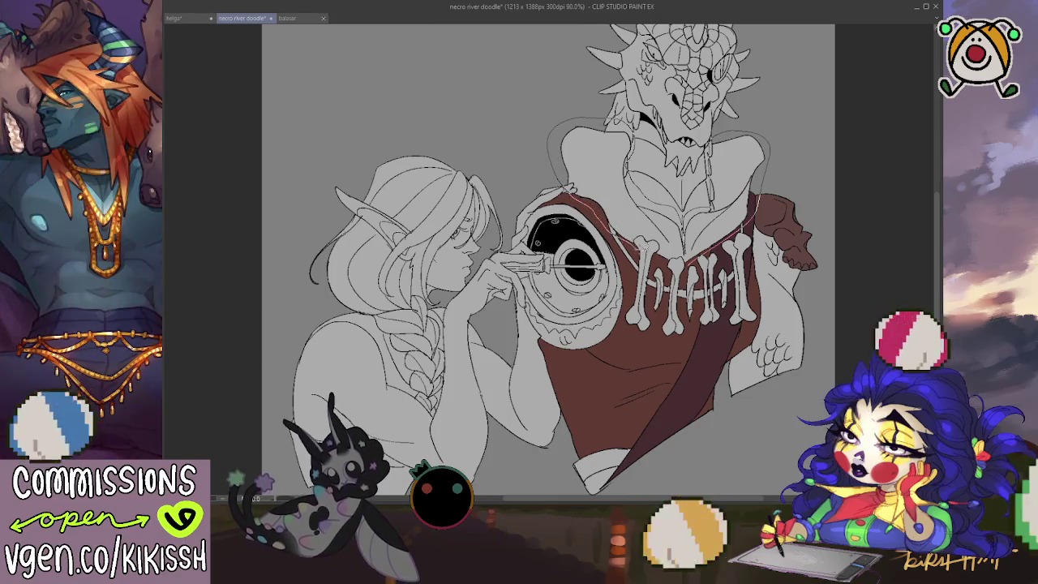
left_click_drag(692, 259, 705, 262)
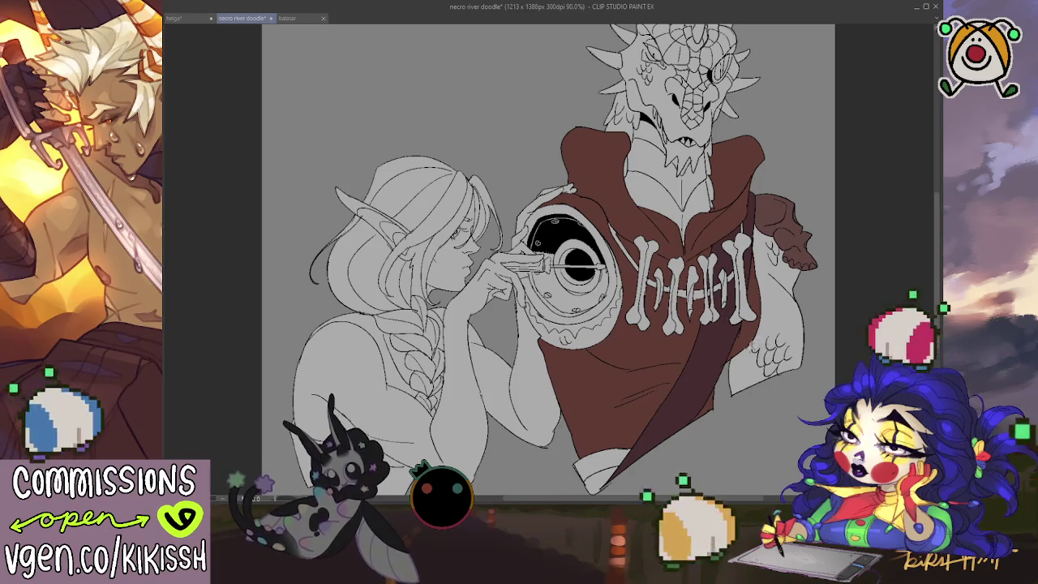
Step: Lasso-fill the dragon's right arm green and touch up the dark band between the chest bones
mouse_move(745, 334)
left_mouse_down()
mouse_move(809, 267)
mouse_move(747, 357)
left_mouse_up()
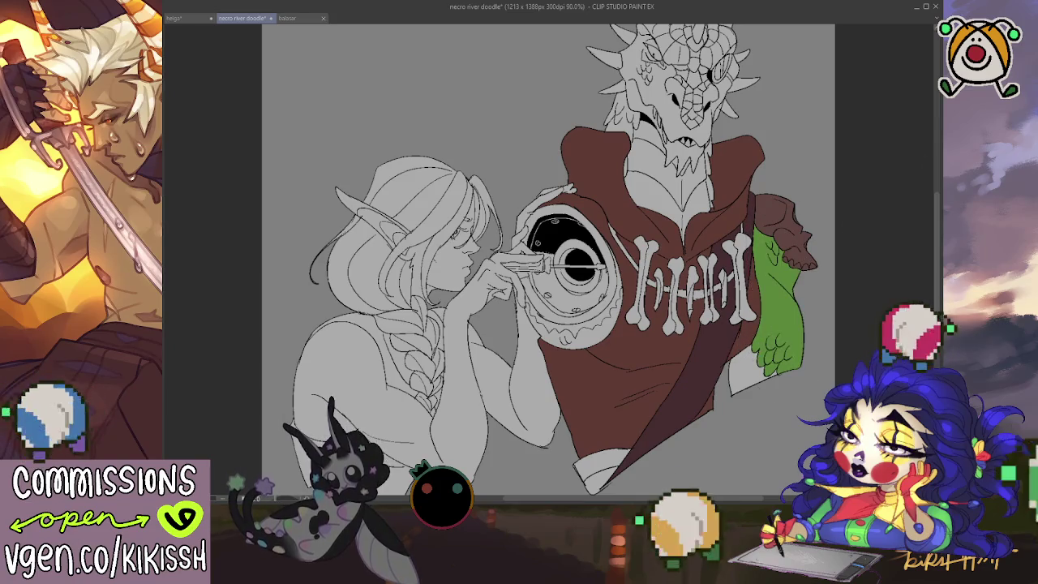
mouse_move(746, 331)
left_mouse_down()
mouse_move(753, 195)
mouse_move(747, 235)
left_mouse_up()
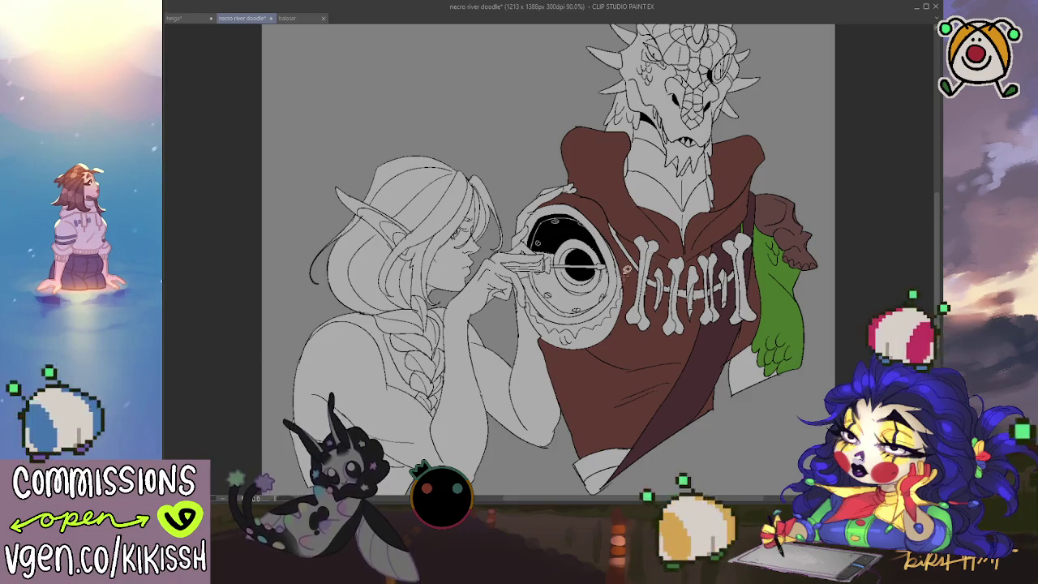
mouse_move(626, 270)
left_mouse_down()
mouse_move(714, 305)
mouse_move(742, 258)
mouse_move(745, 225)
mouse_move(739, 218)
mouse_move(736, 260)
mouse_move(720, 276)
mouse_move(673, 283)
mouse_move(616, 244)
mouse_move(600, 213)
left_mouse_up()
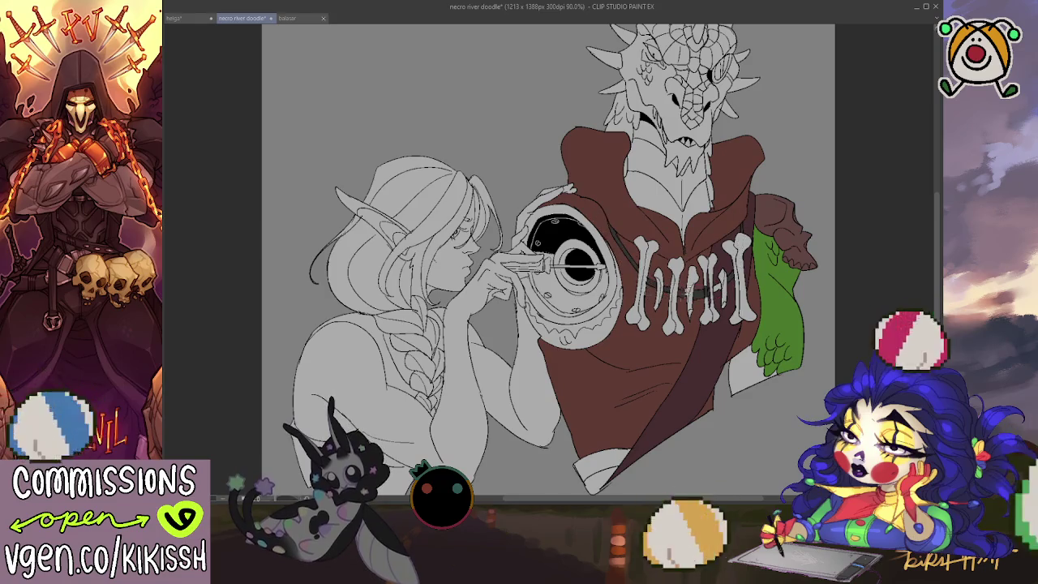
left_click_drag(711, 286, 722, 278)
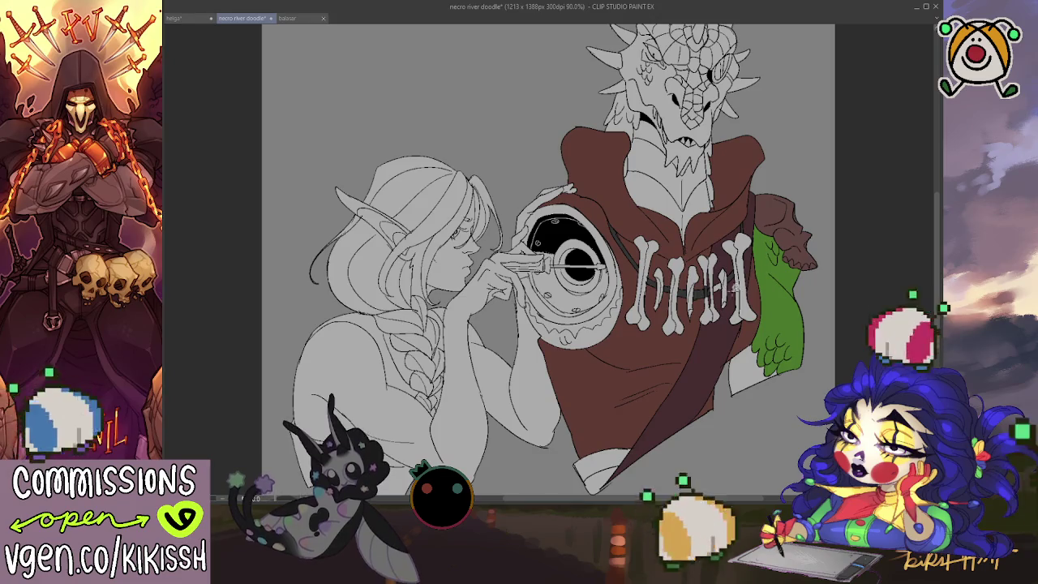
left_click_drag(732, 285, 727, 277)
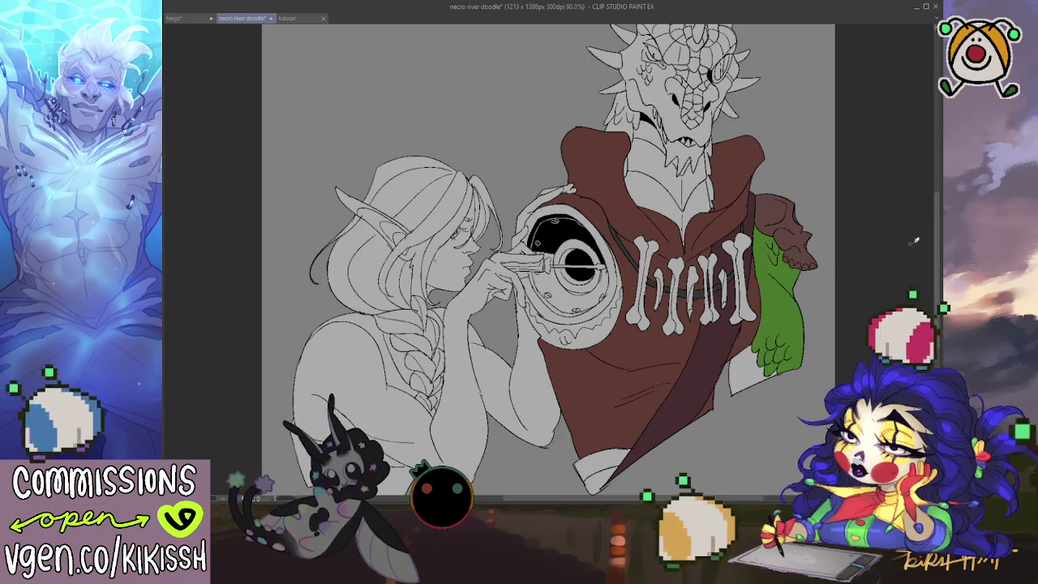
scroll(714, 258, "up", 2)
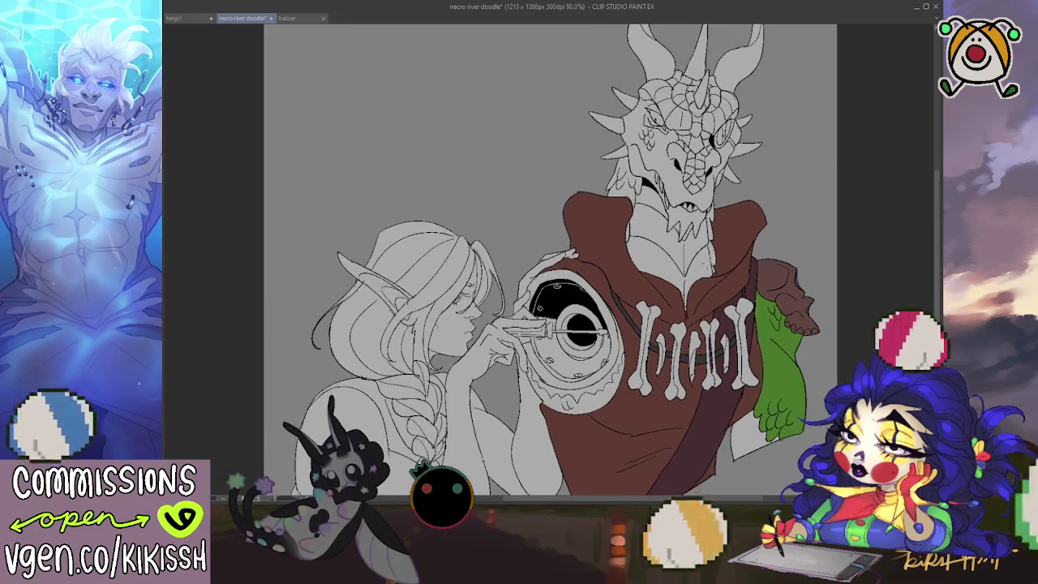
Step: Fill the dragon's neck edge and head scales green
mouse_move(714, 280)
left_mouse_down()
mouse_move(713, 199)
mouse_move(714, 276)
left_mouse_up()
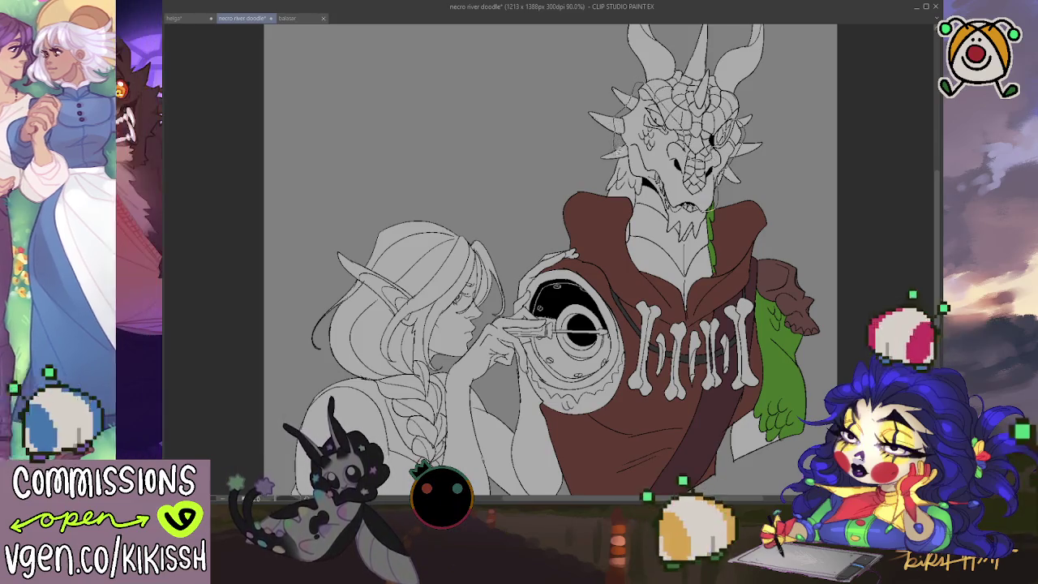
left_click_drag(602, 188, 621, 248)
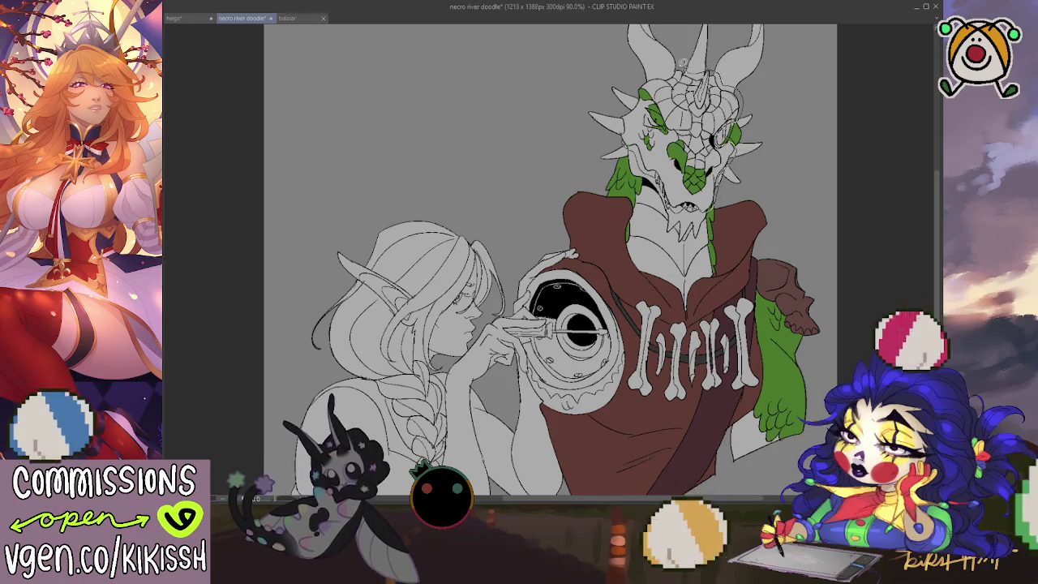
left_click(623, 114)
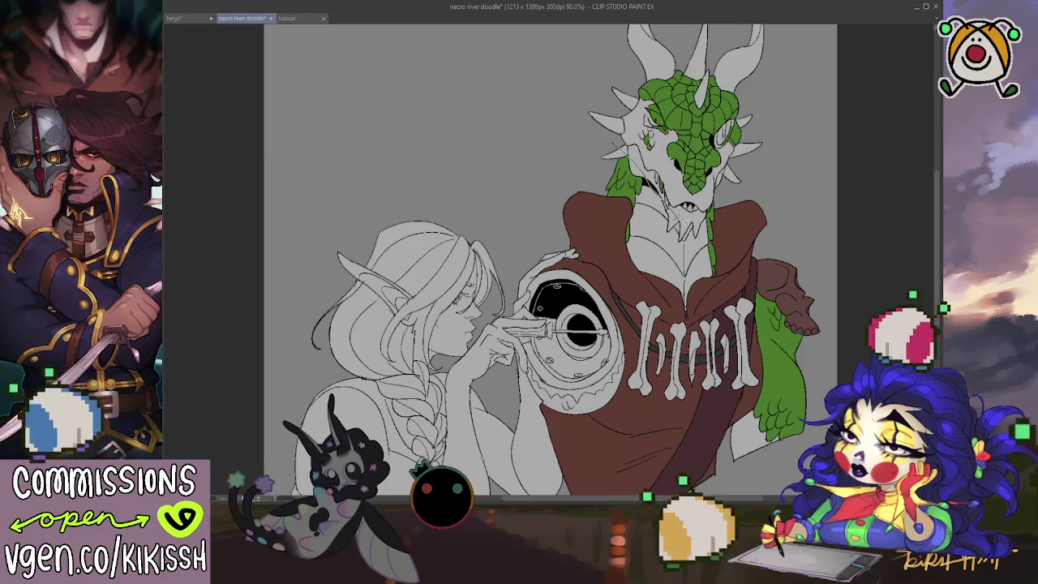
left_click(653, 144)
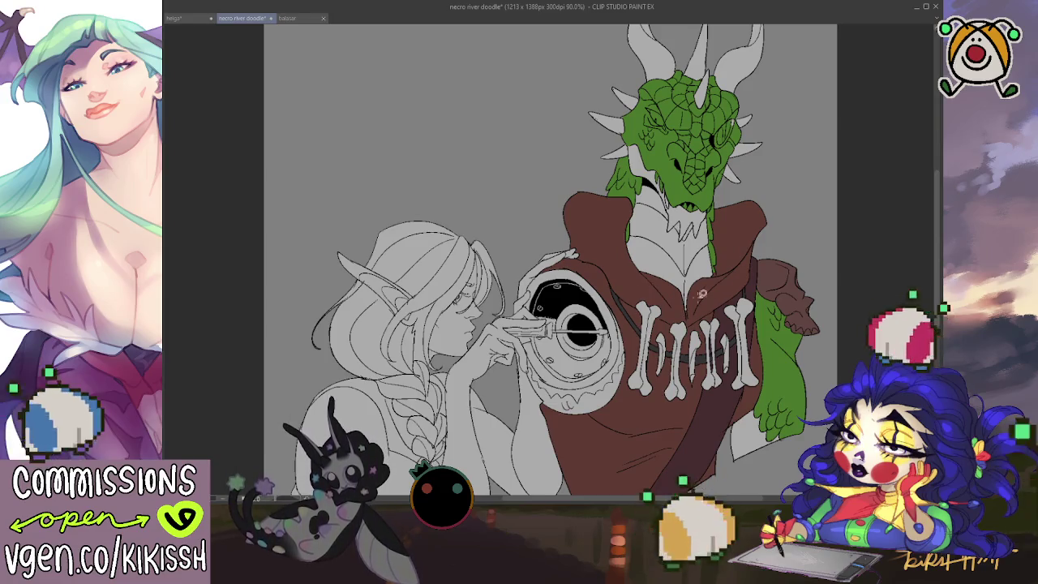
Step: Fill the sleeve cuff by the lower hand with a light colour, redoing the first attempt
left_click_drag(730, 435, 766, 478)
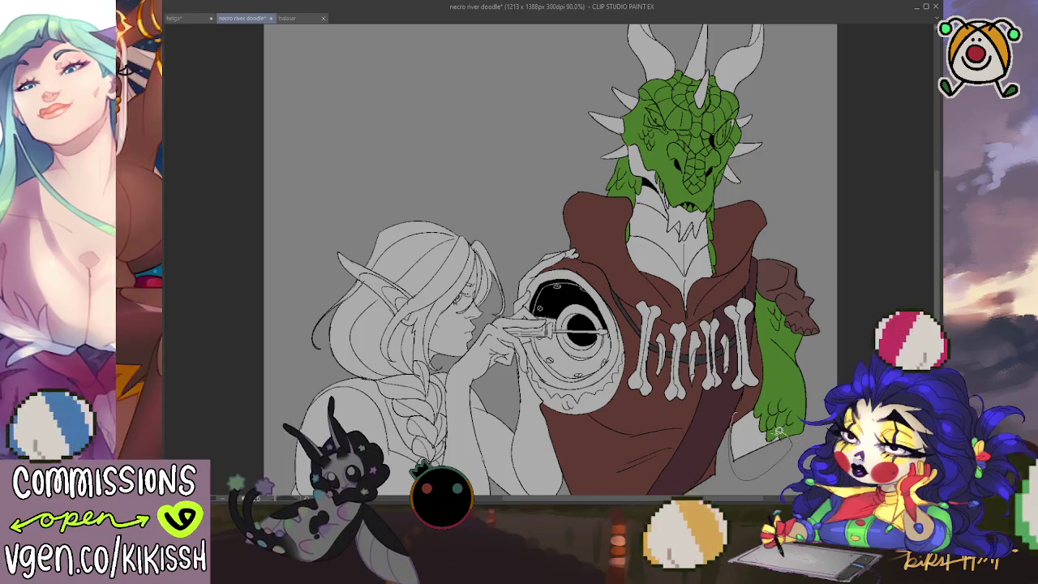
left_click(756, 399)
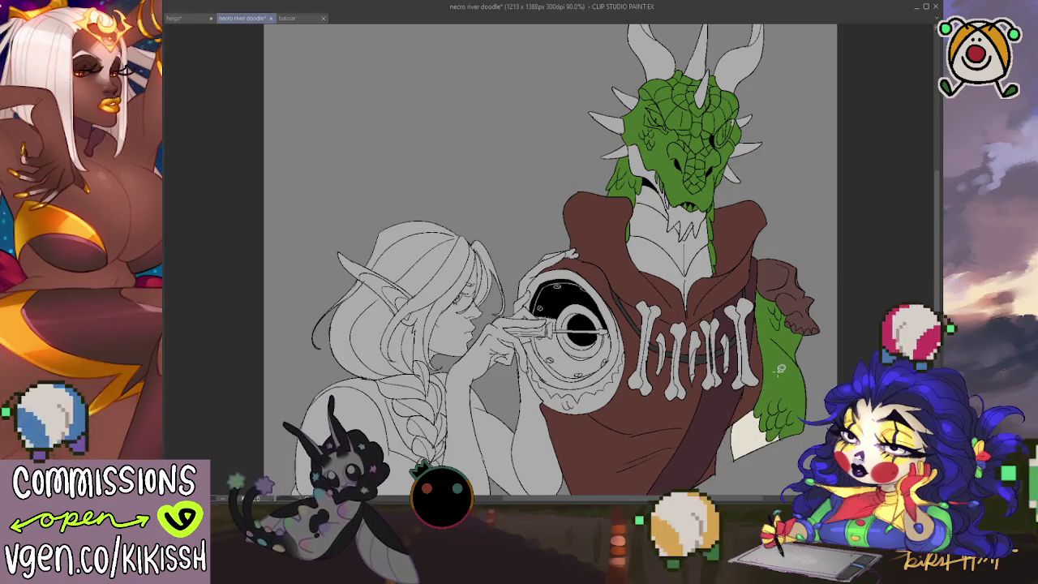
key("ctrl+z")
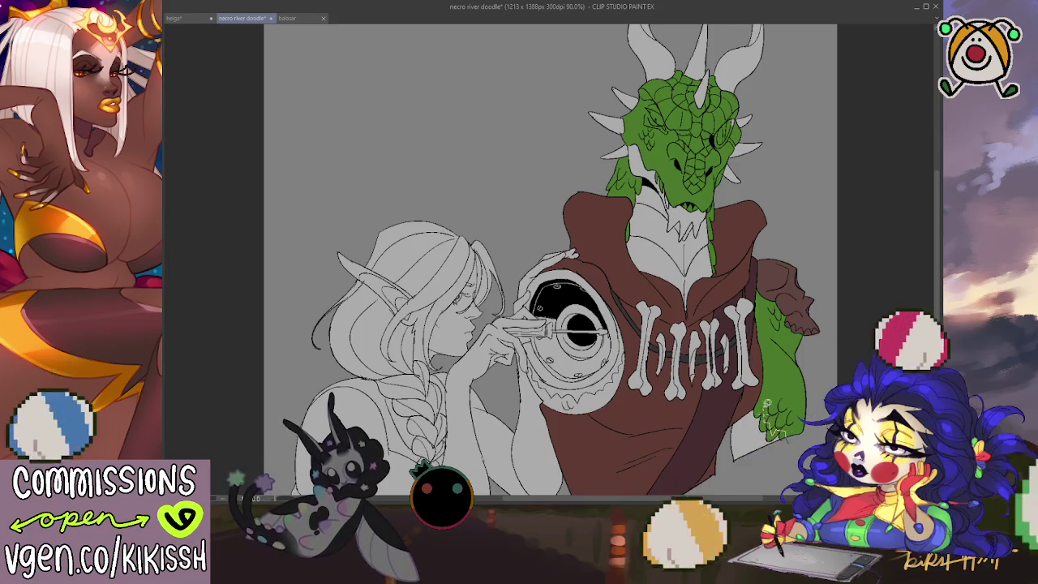
left_click(755, 414)
Step: Trace the dragon's neck and chest and start filling them beige
left_click_drag(781, 375, 797, 342)
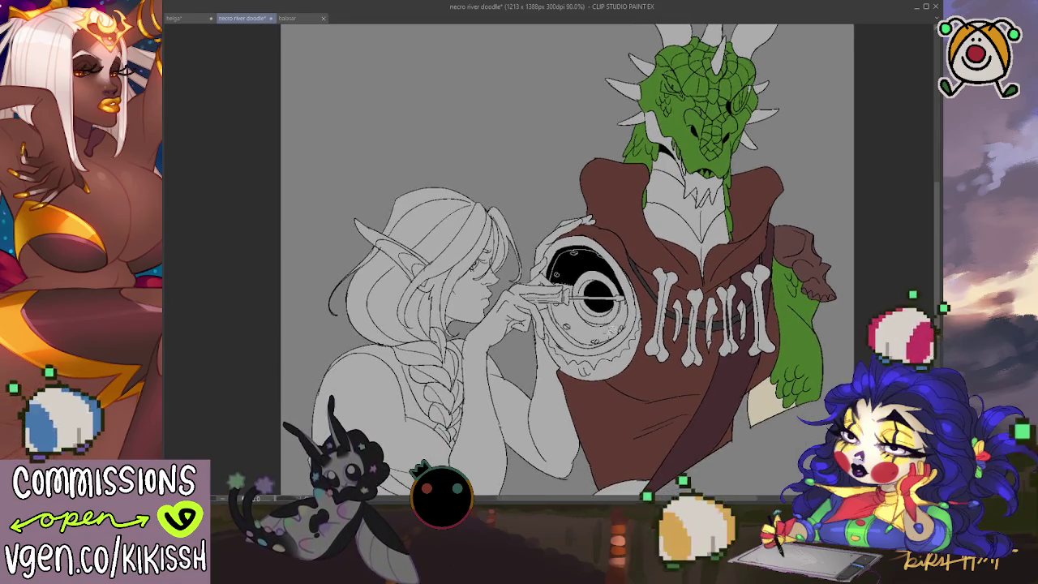
mouse_move(665, 243)
left_mouse_down()
mouse_move(667, 284)
mouse_move(689, 295)
mouse_move(734, 280)
left_mouse_up()
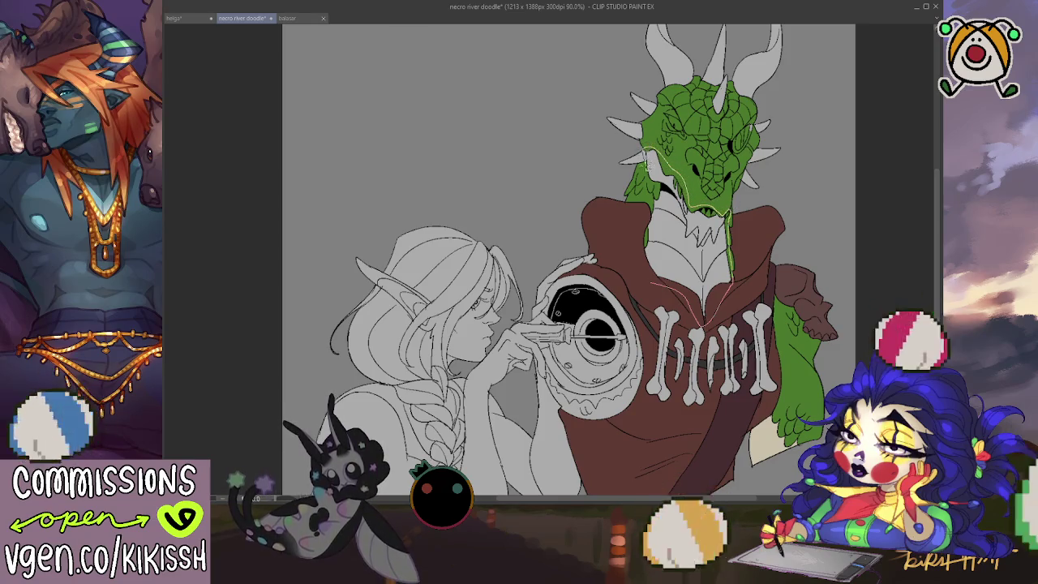
left_click_drag(653, 186, 658, 280)
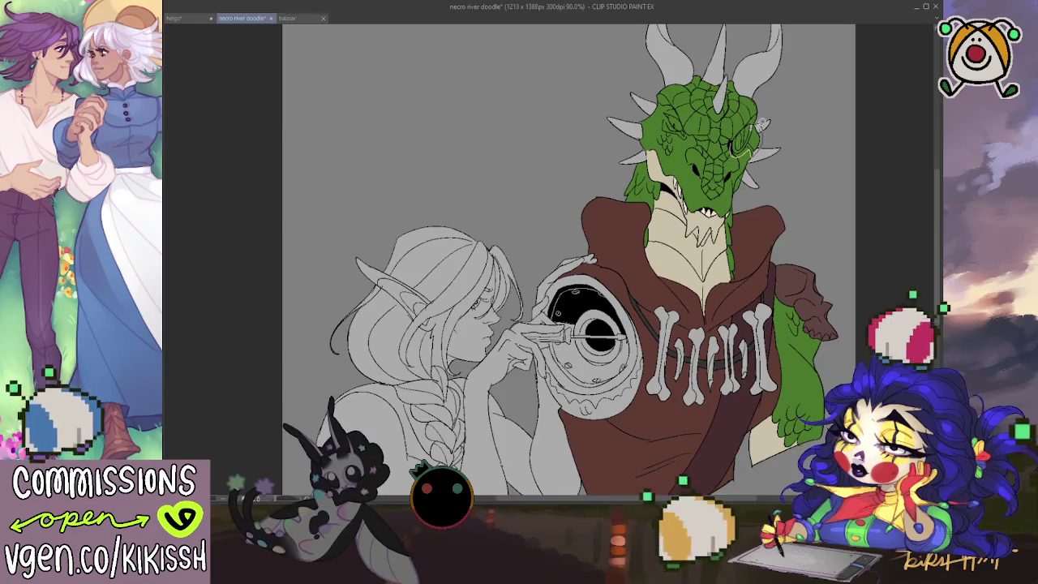
Step: Paint the dragon's eye orange and fill the spike beside it white
left_click_drag(734, 137, 758, 140)
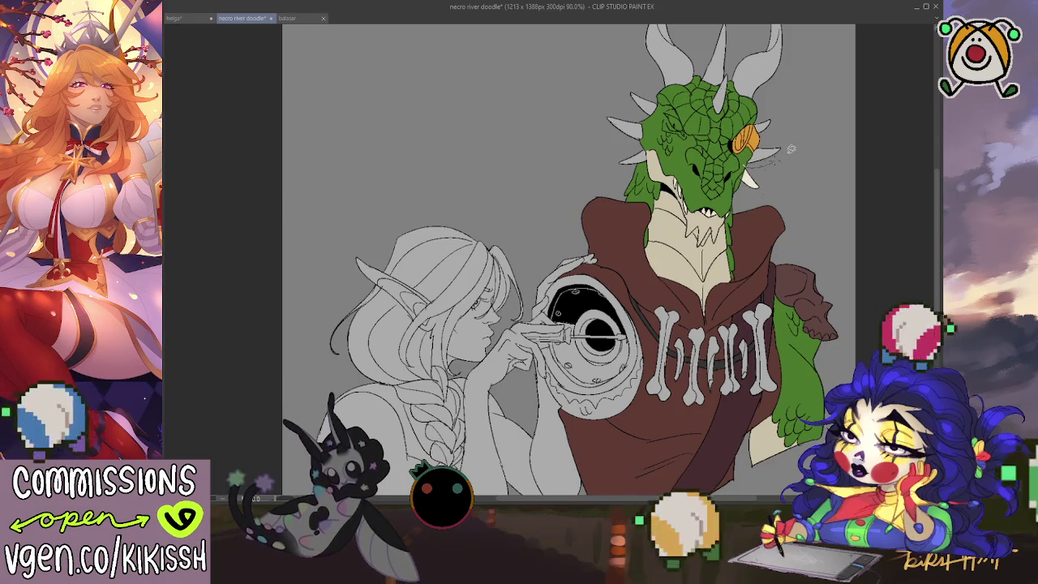
mouse_move(763, 143)
left_mouse_down()
mouse_move(714, 162)
mouse_move(708, 84)
mouse_move(688, 188)
mouse_move(651, 160)
mouse_move(689, 192)
mouse_move(656, 177)
left_mouse_up()
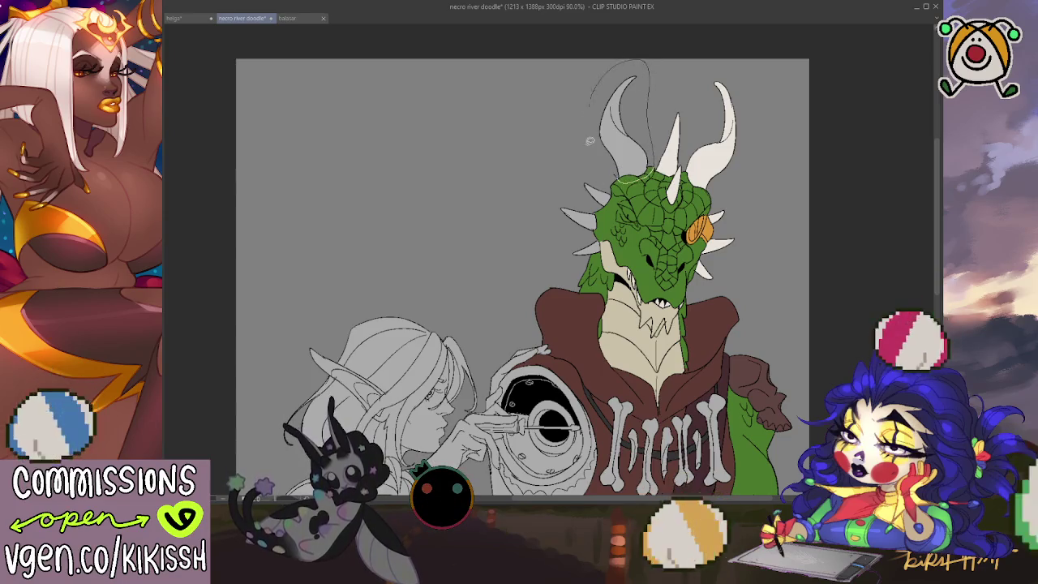
Step: Lasso-fill the dragon's left horn white to match the other spikes
mouse_move(654, 76)
left_mouse_down()
mouse_move(597, 179)
mouse_move(605, 210)
left_mouse_up()
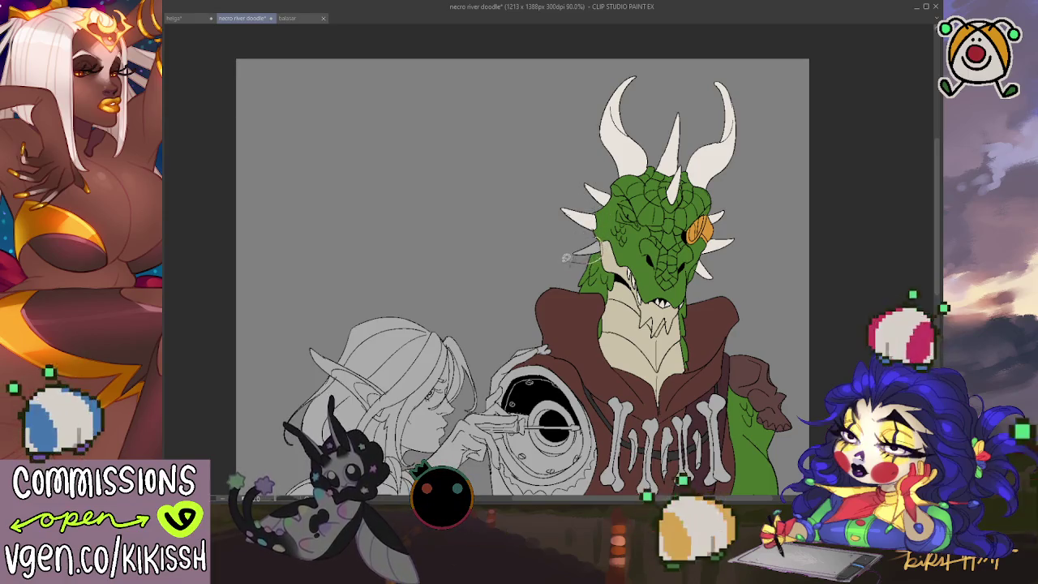
scroll(743, 142, "down", 3)
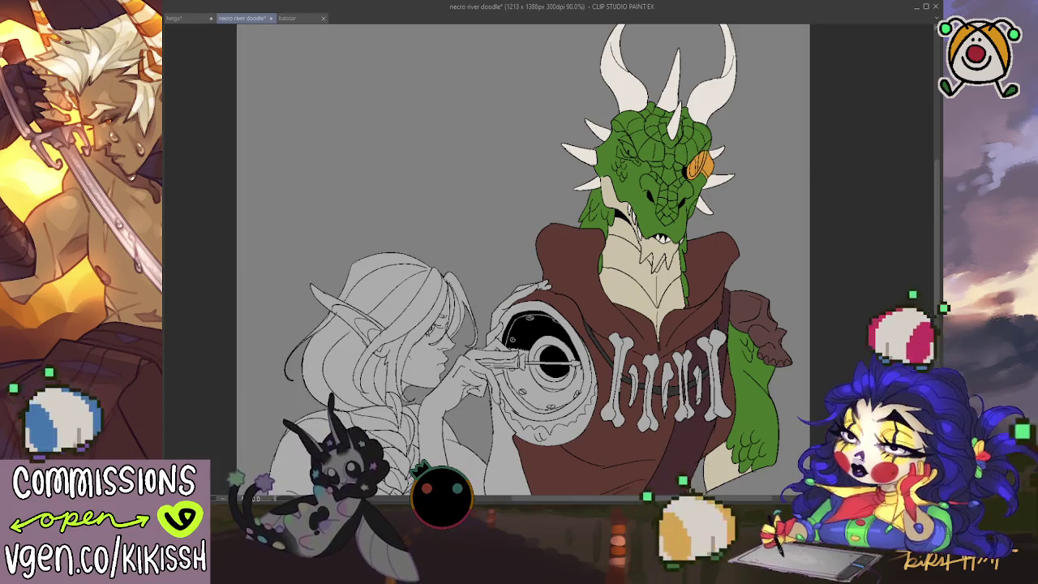
Step: Paint a red centre into the dragon's orange eye
left_click_drag(691, 172, 702, 157)
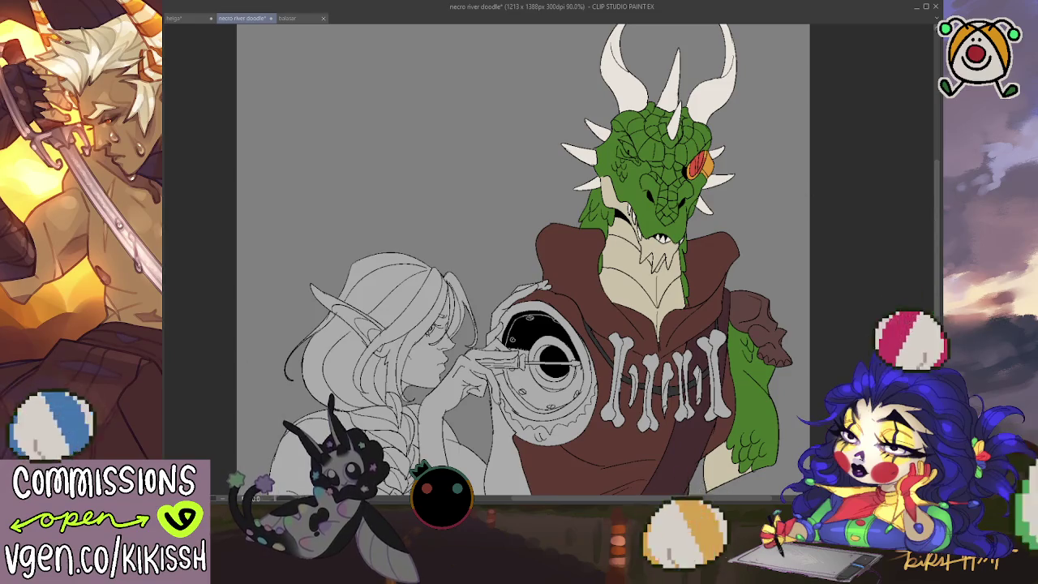
left_click_drag(703, 159, 696, 168)
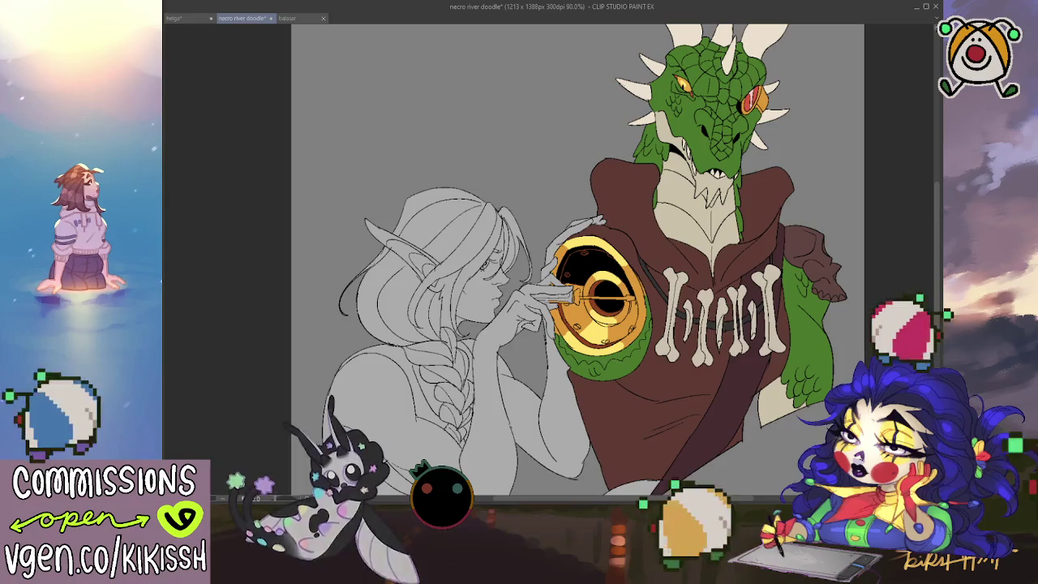
scroll(578, 260, "down", 2)
scroll(578, 260, "down", 2)
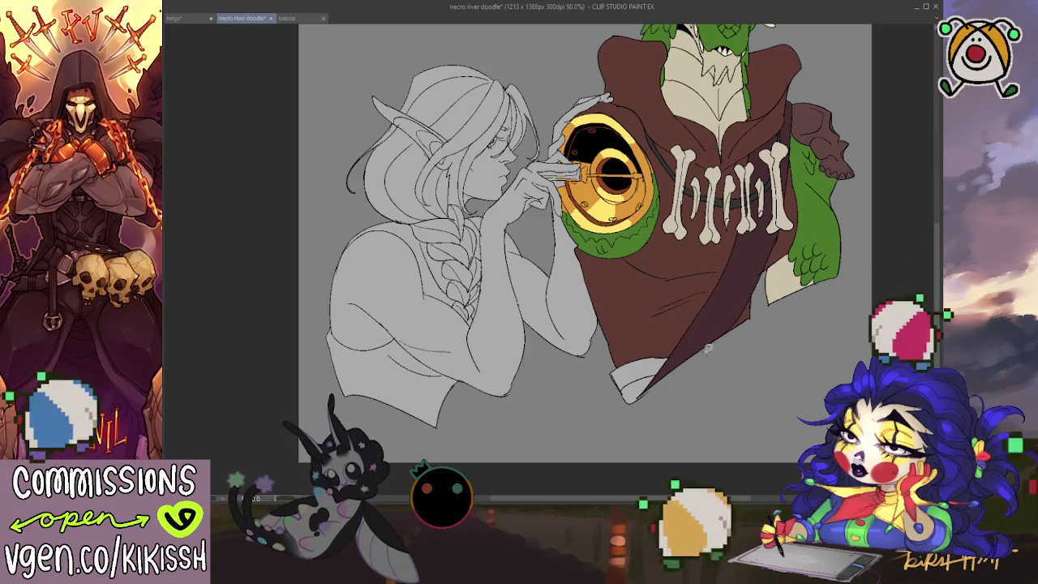
Step: Paint the white patch at the bottom of the robe brown
left_click_drag(625, 385, 703, 371)
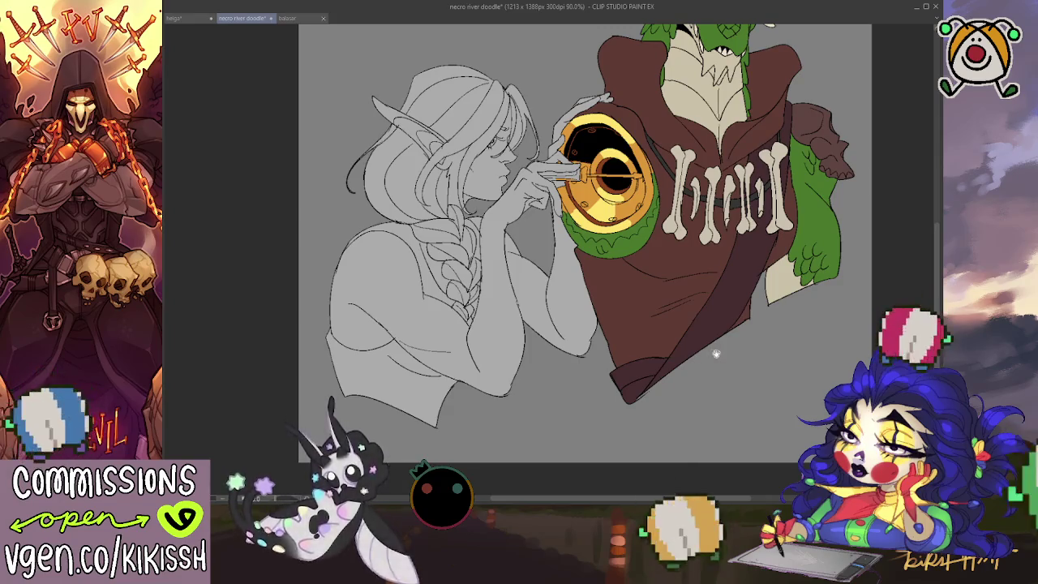
scroll(700, 381, "up", 2)
scroll(706, 430, "up", 2)
scroll(713, 430, "up", 1)
scroll(718, 421, "up", 1)
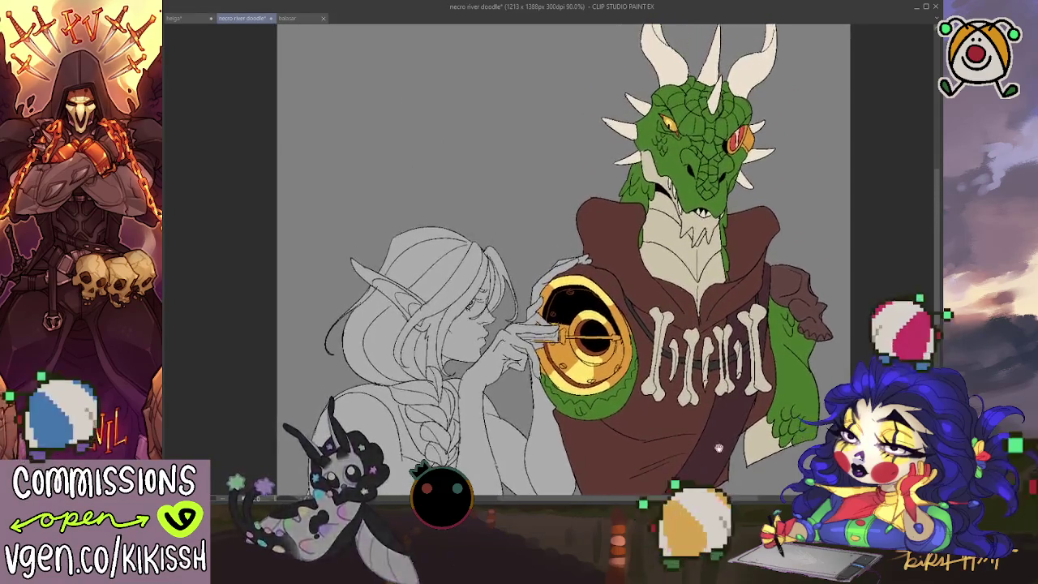
scroll(723, 408, "up", 1)
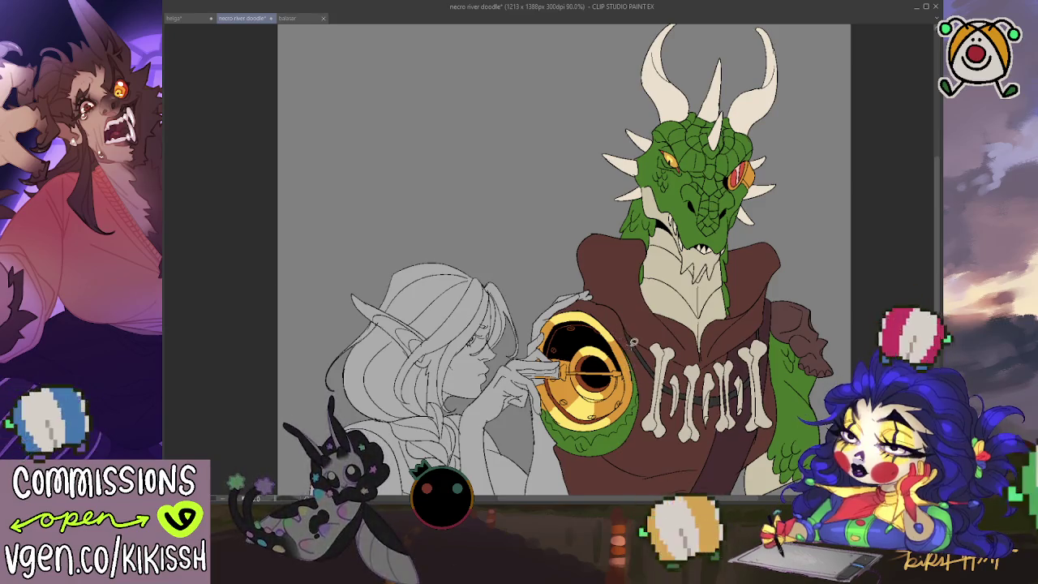
Step: Undo the stray green strokes around the gold chest disc
left_click_drag(892, 261, 887, 167)
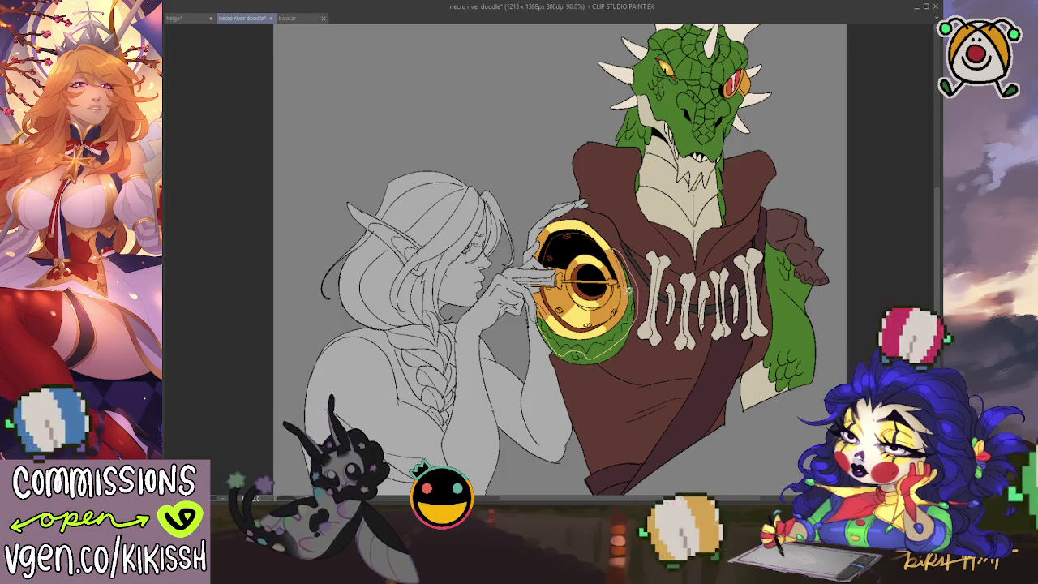
key("ctrl+z")
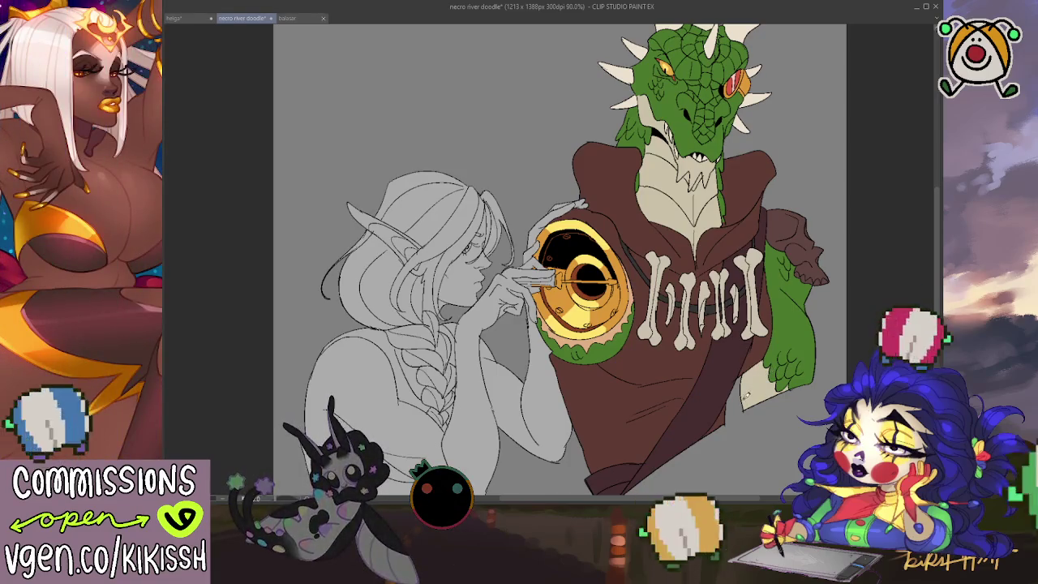
scroll(242, 390, "up", 1)
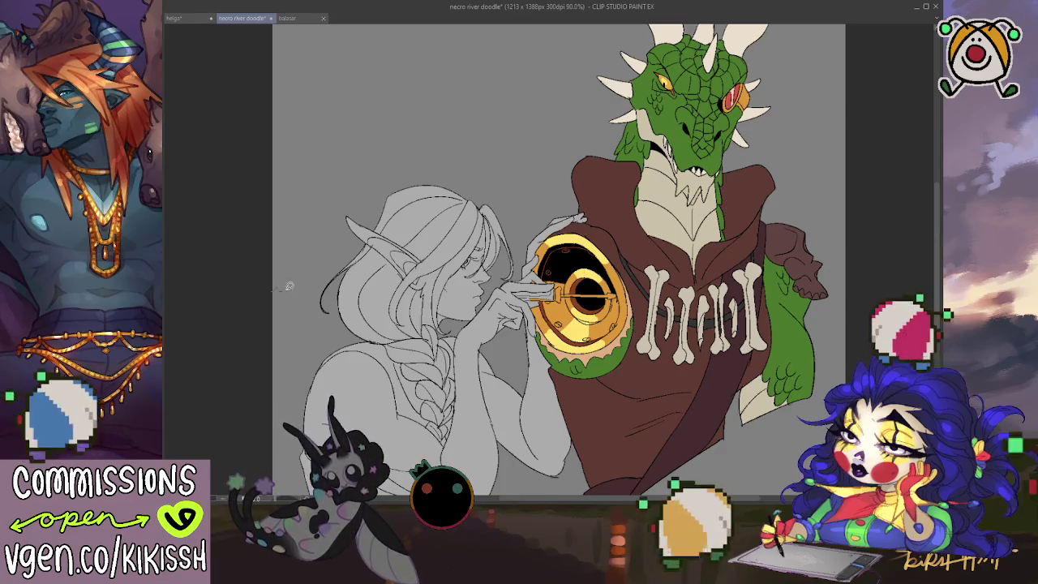
Step: Select the horn area, paint new colour strokes along the dragon's left horn, then deselect
left_click_drag(261, 292, 523, 277)
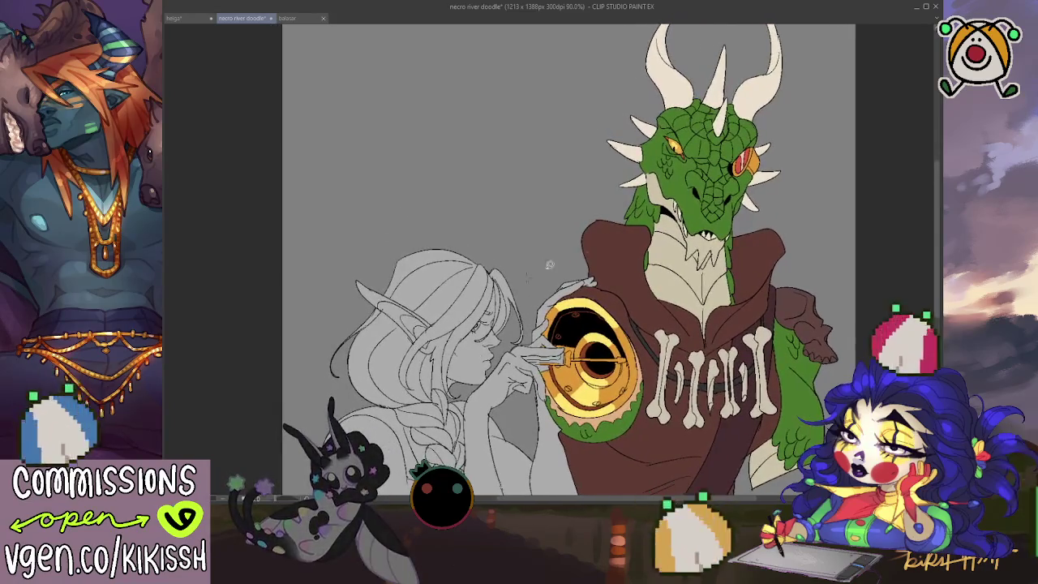
left_click(752, 106)
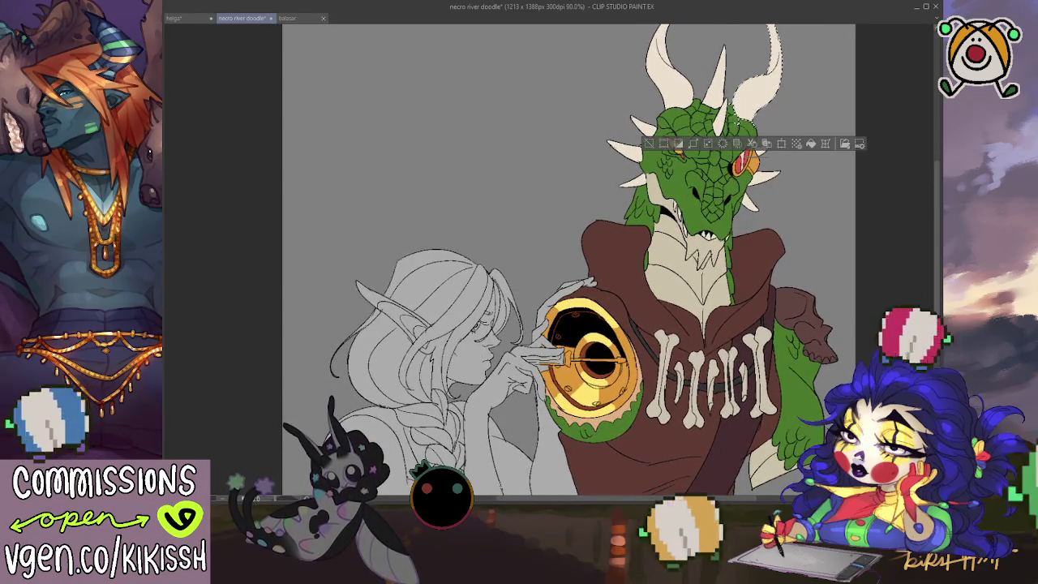
key("ctrl+d")
left_click(681, 217)
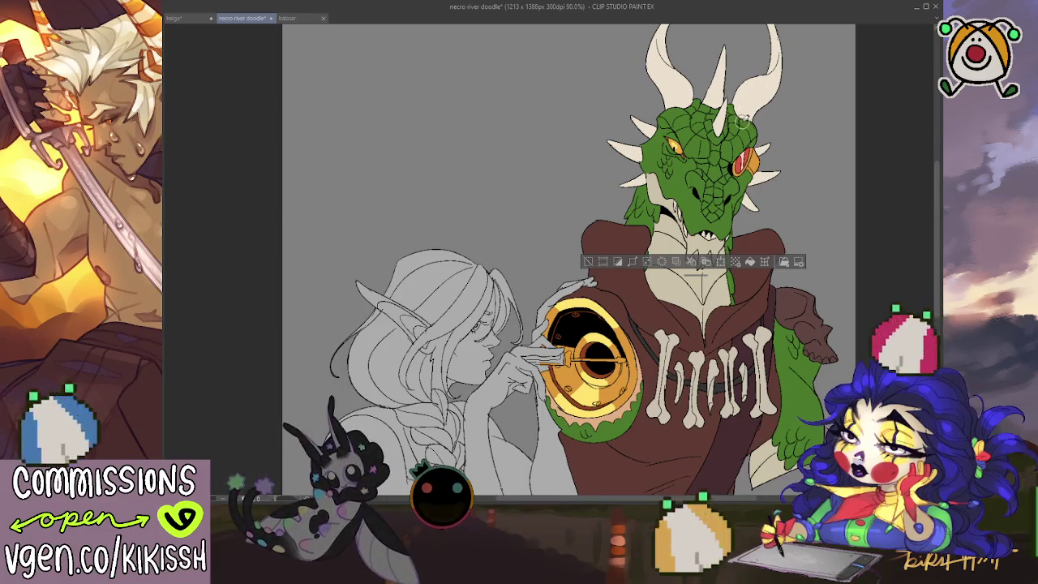
scroll(800, 71, "up", 1)
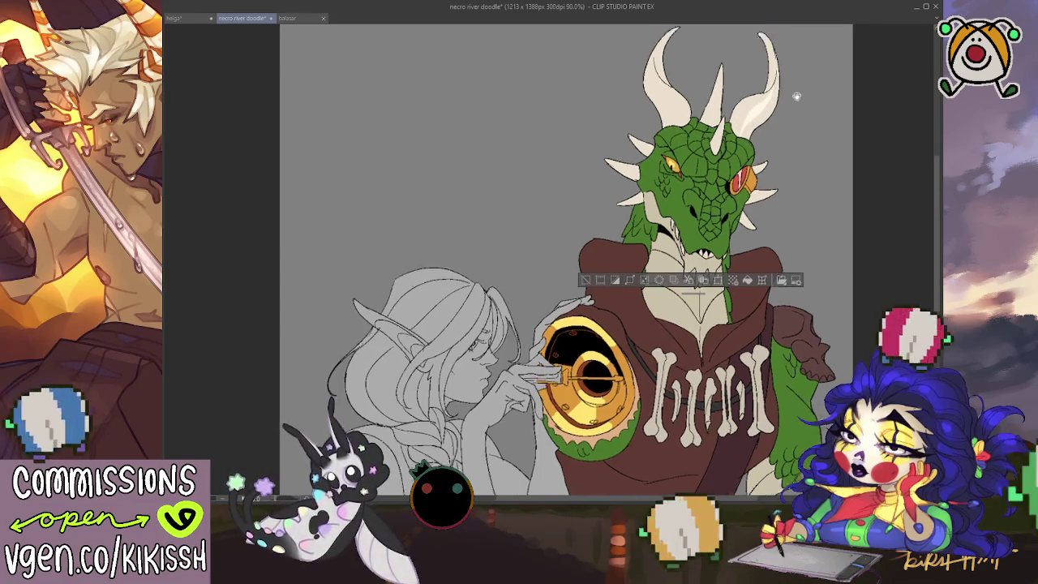
scroll(799, 72, "up", 3)
mouse_move(673, 174)
left_mouse_down()
mouse_move(642, 97)
mouse_move(670, 153)
mouse_move(653, 116)
mouse_move(664, 140)
left_mouse_up()
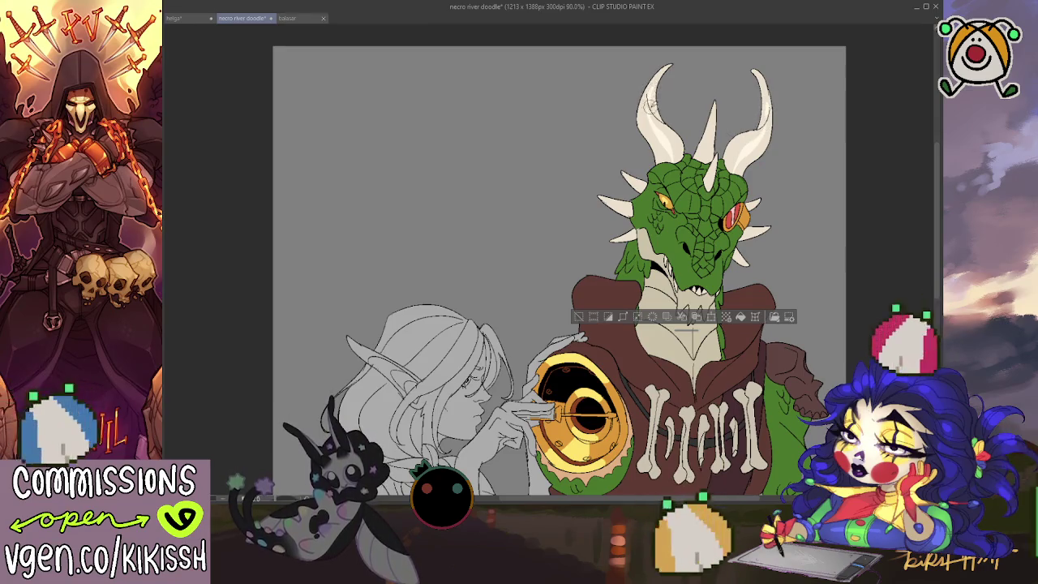
scroll(752, 196, "down", 2)
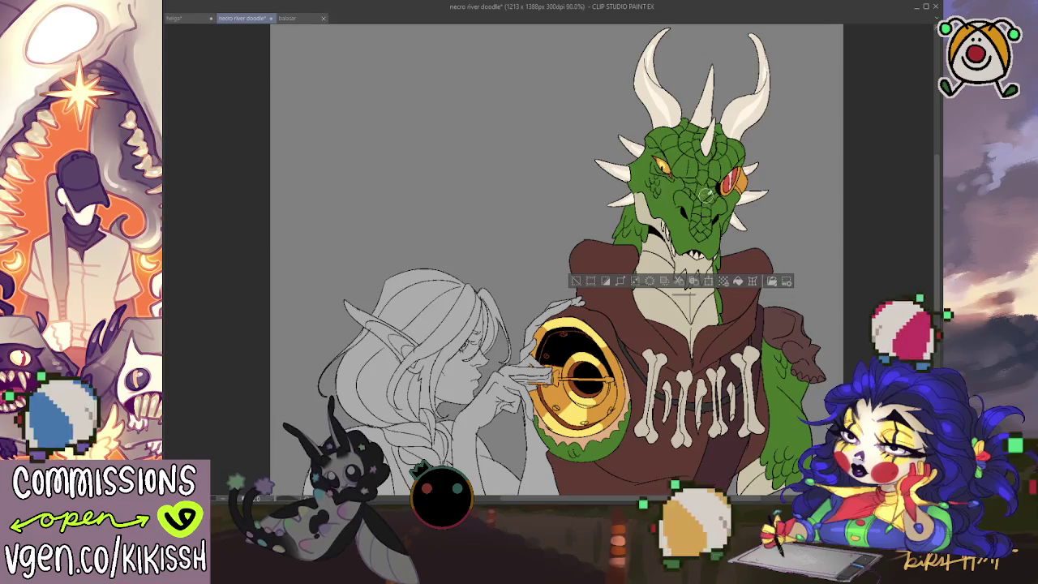
left_click_drag(705, 191, 702, 163)
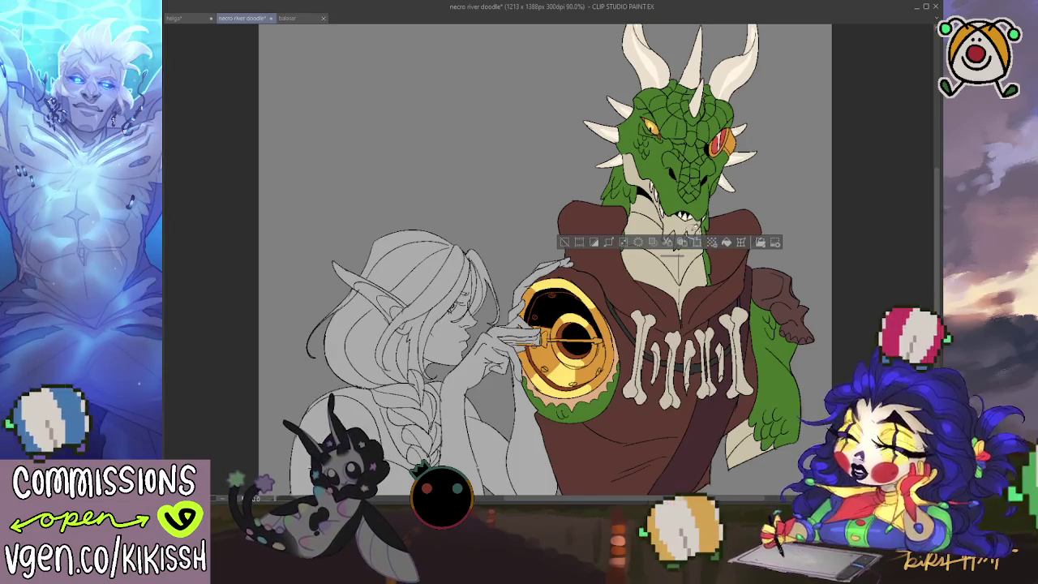
key("ctrl+d")
Step: Reselect the gold shield and dragon eye areas, then clear the selection
left_click_drag(761, 170, 787, 146)
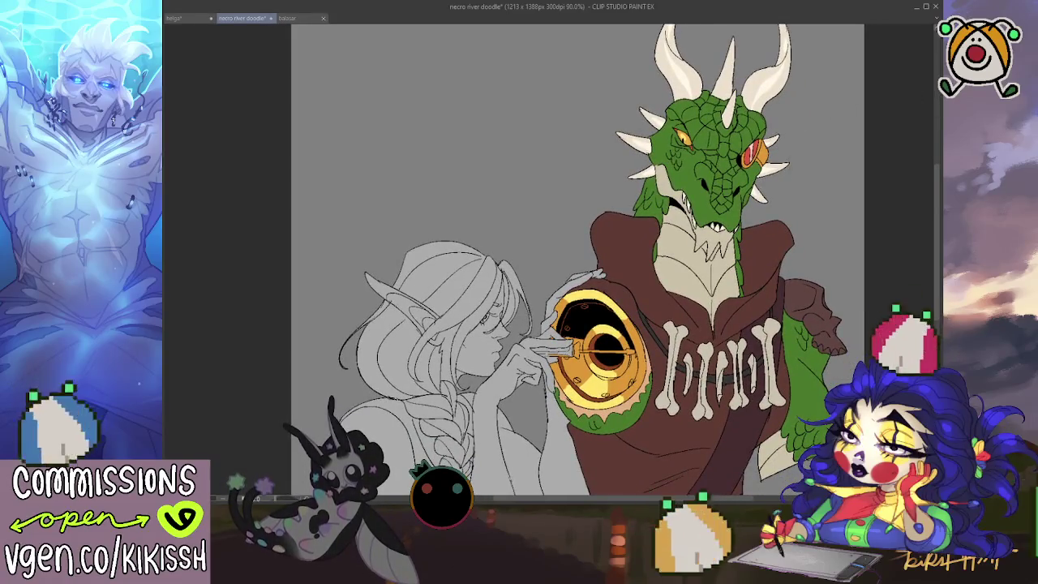
key("ctrl+shift+d")
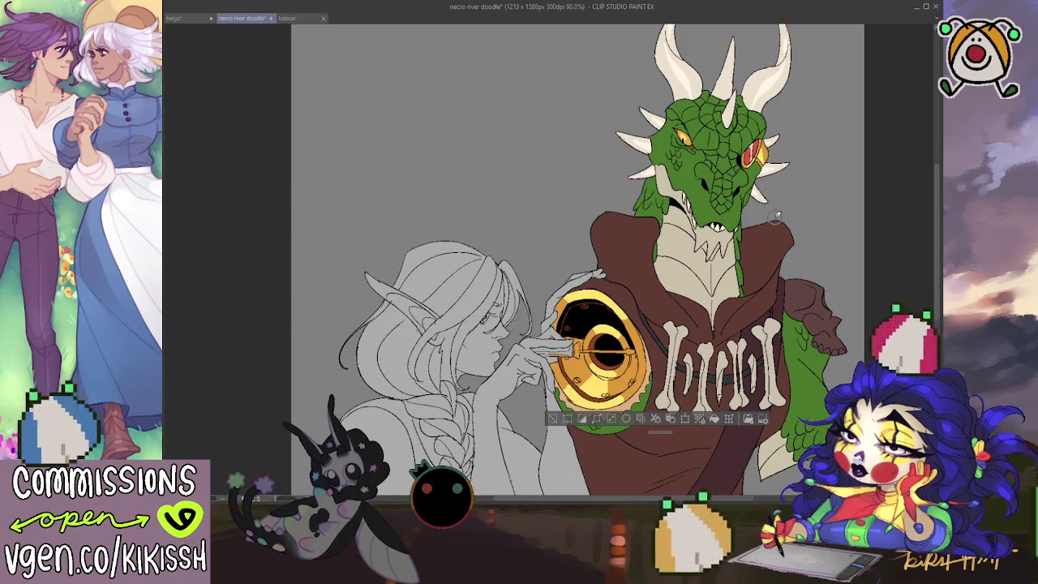
scroll(782, 211, "down", 1)
key("ctrl+d")
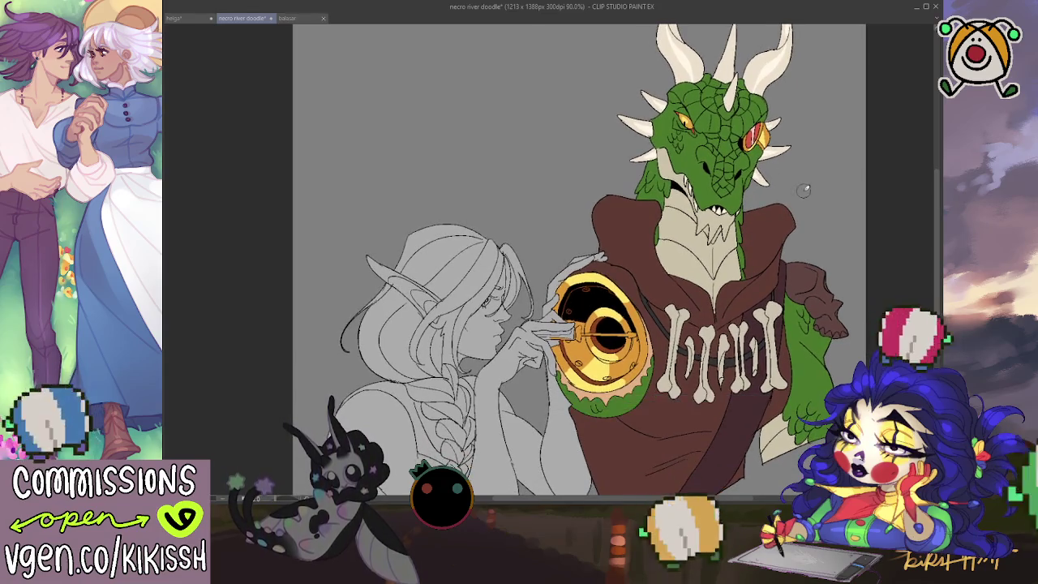
scroll(820, 202, "down", 3)
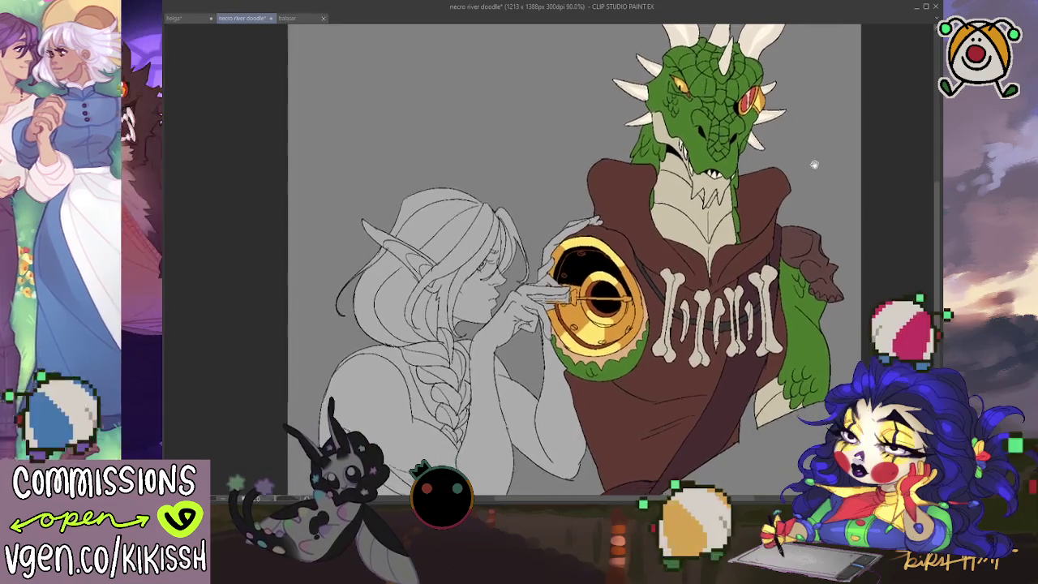
Step: Centre on the elf, fill her hair and braid white, and lighten her skin to pale lavender
left_click_drag(810, 171, 858, 82)
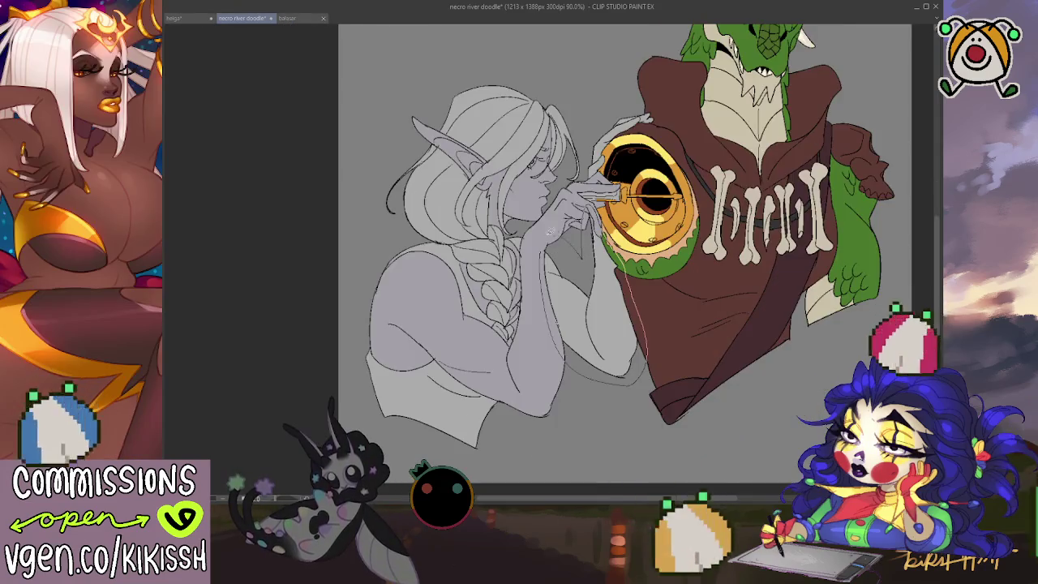
scroll(616, 243, "up", 3)
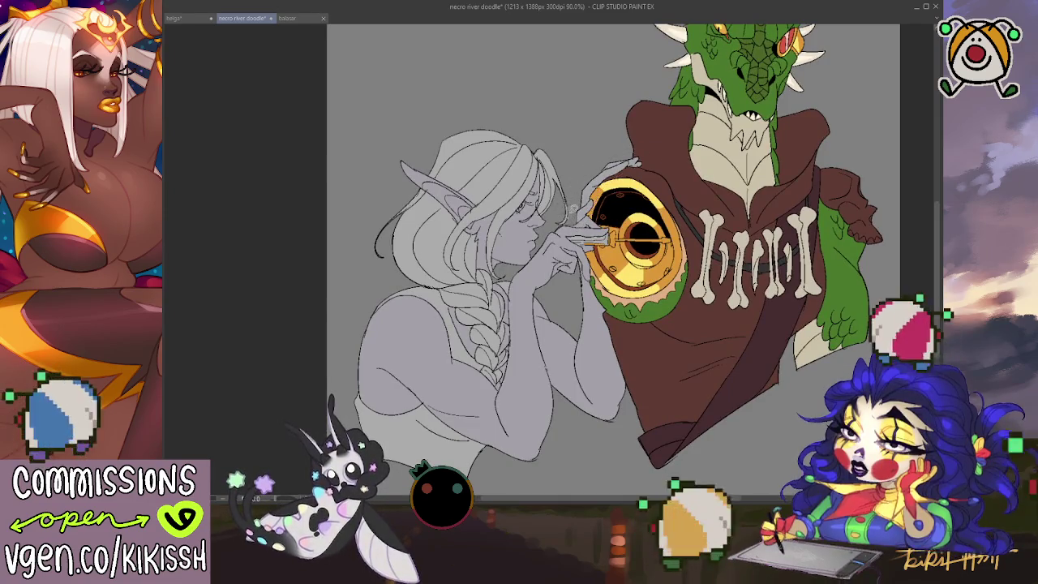
scroll(690, 188, "down", 2)
scroll(691, 188, "down", 1)
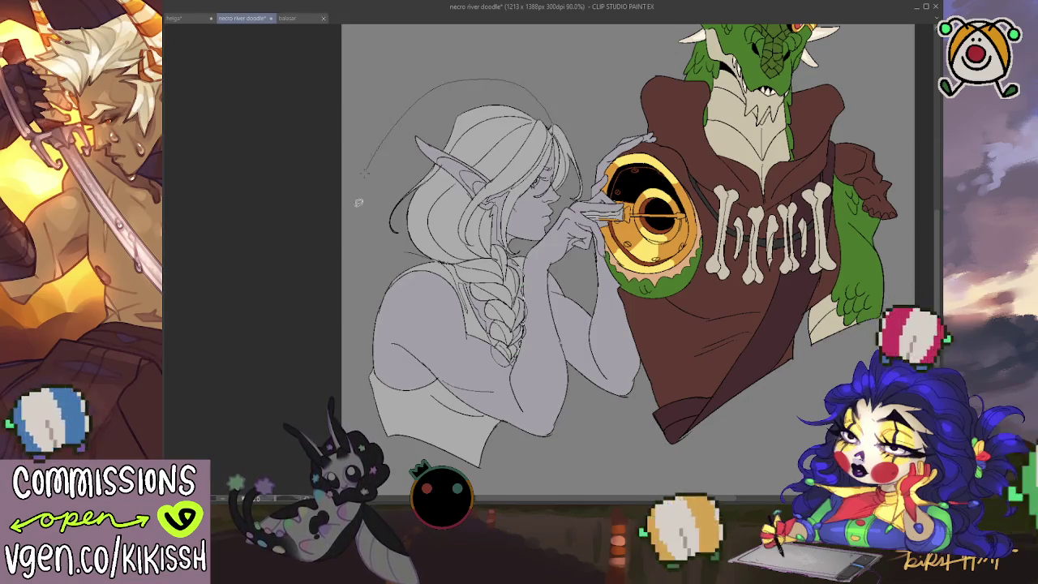
left_click_drag(462, 89, 401, 256)
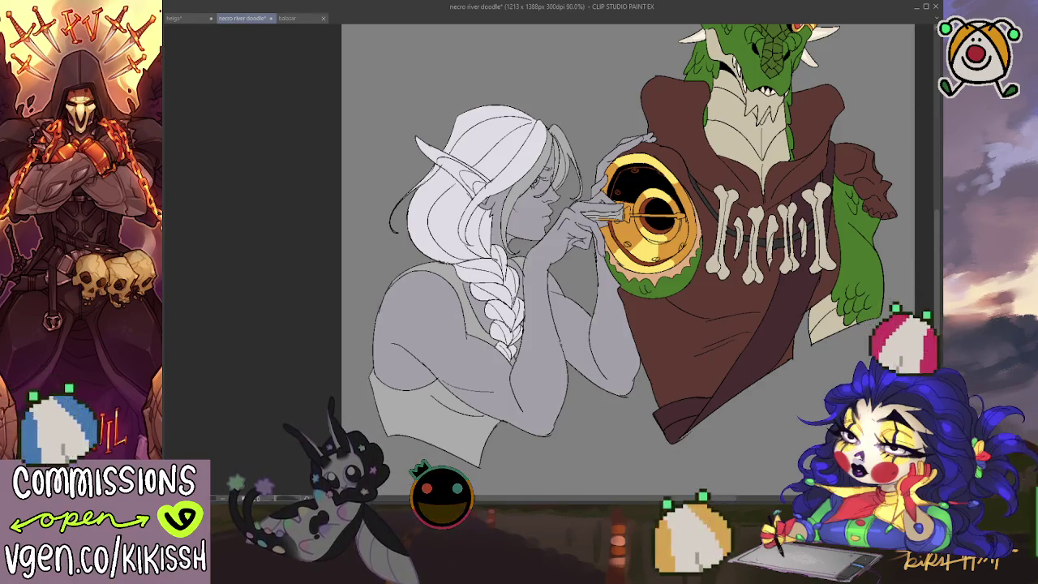
key("ctrl+z")
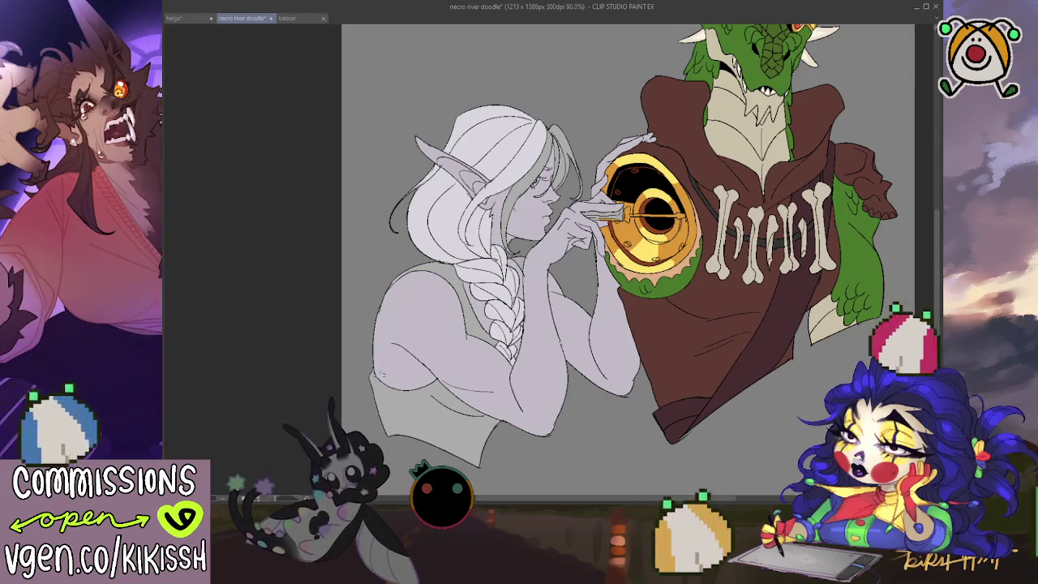
left_click_drag(500, 457, 510, 415)
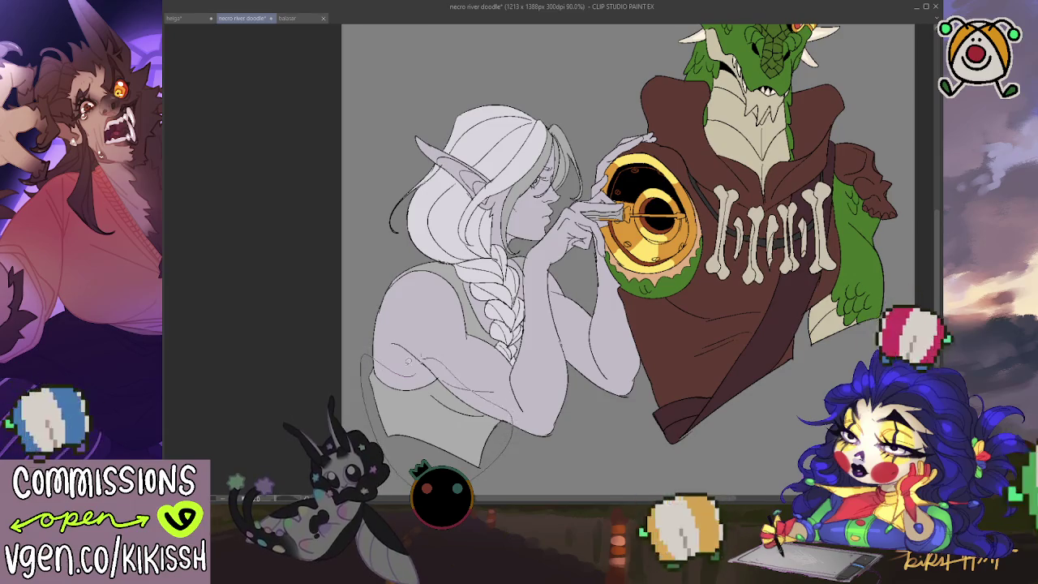
left_click_drag(374, 366, 482, 341)
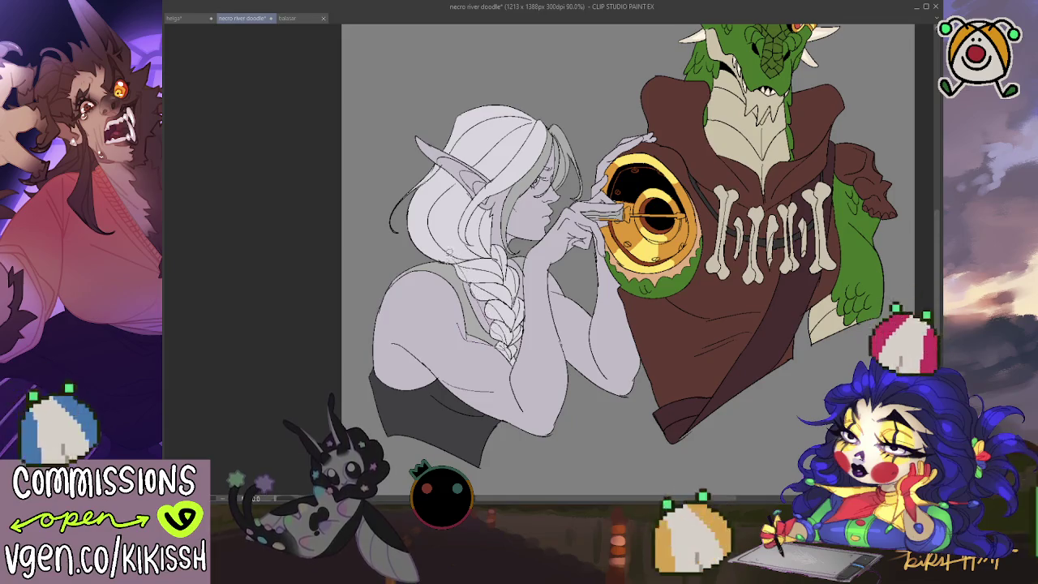
left_click_drag(376, 304, 460, 343)
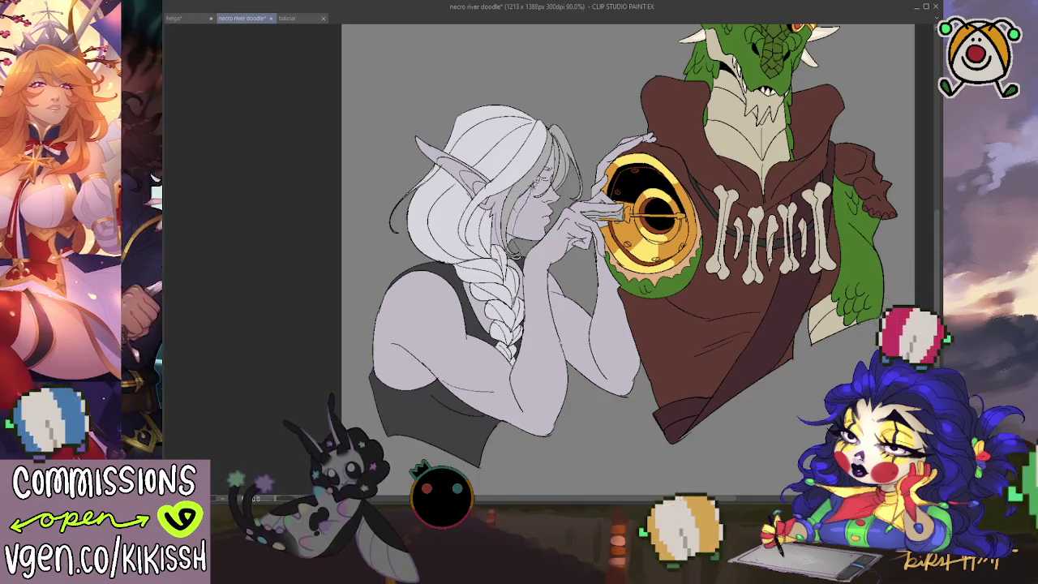
key("ctrl+z")
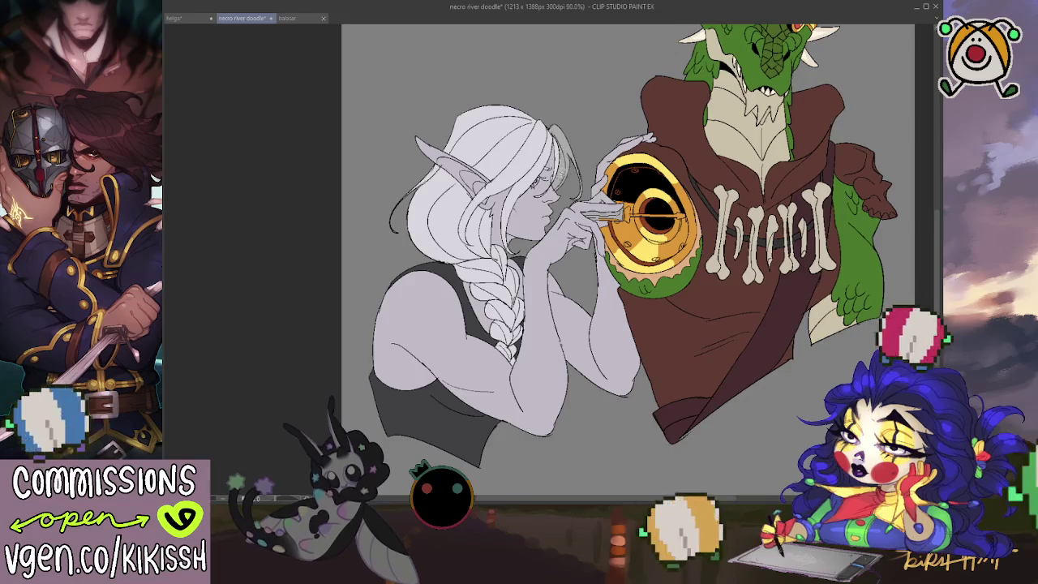
left_click_drag(580, 199, 549, 114)
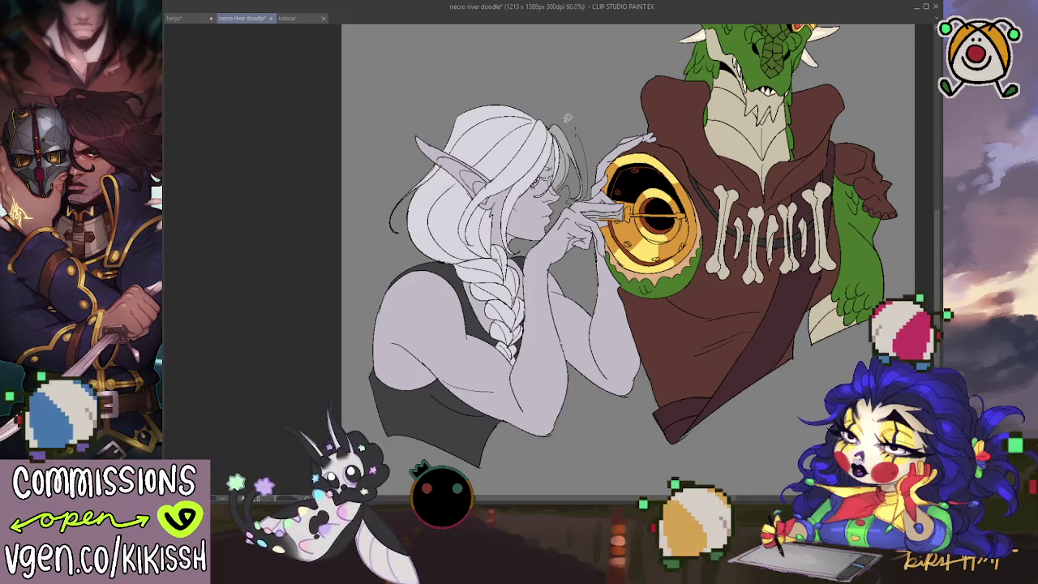
key("ctrl+z")
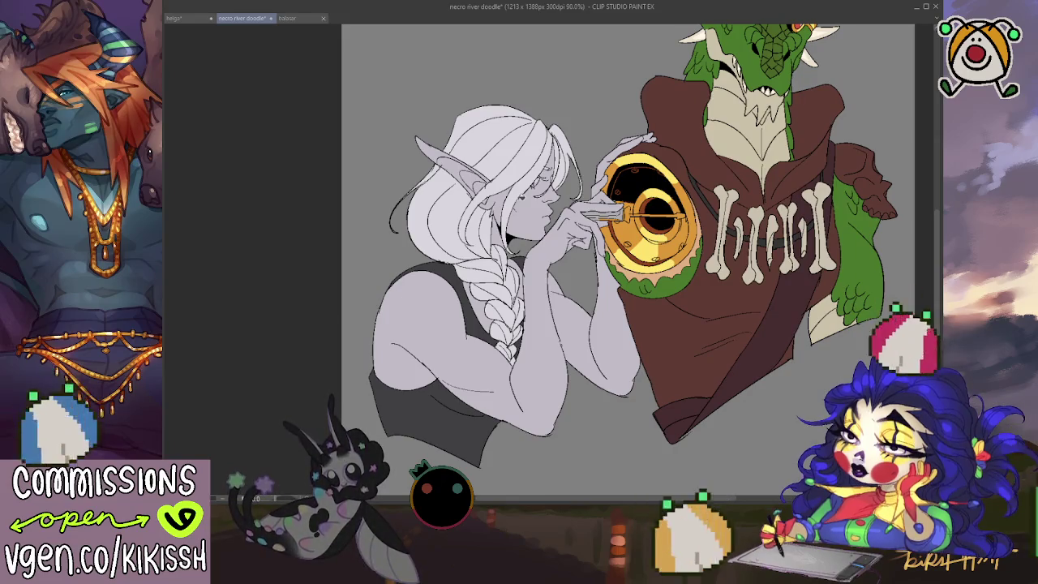
key("ctrl+1")
key("ctrl+1")
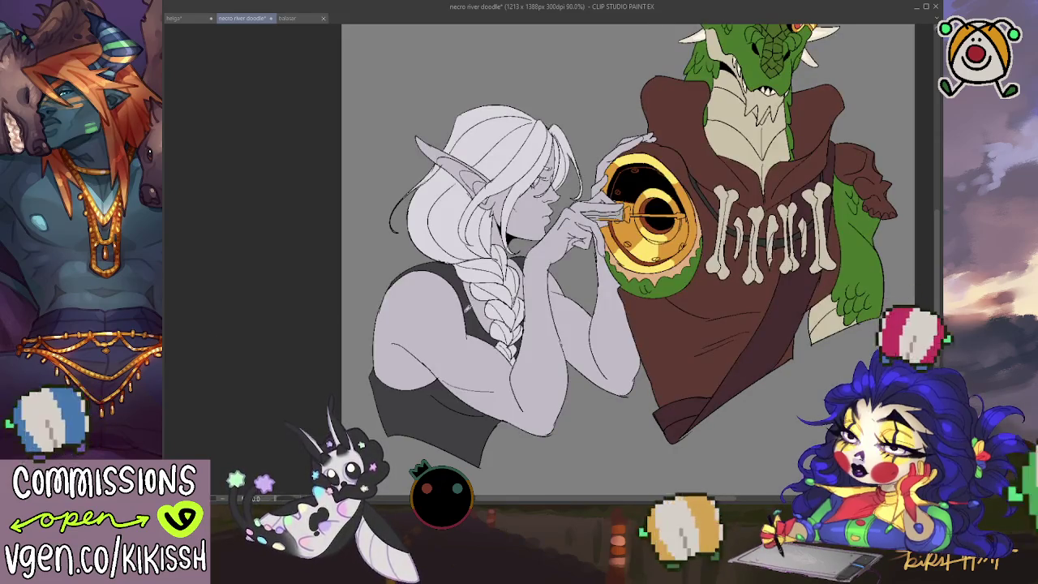
key("ctrl+1")
key("ctrl+1")
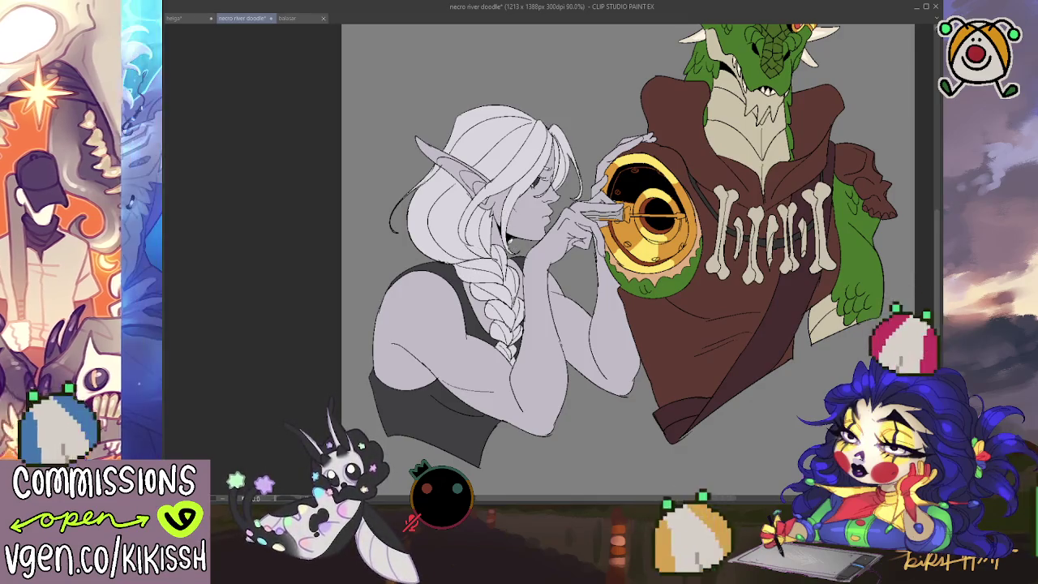
left_click_drag(515, 255, 510, 258)
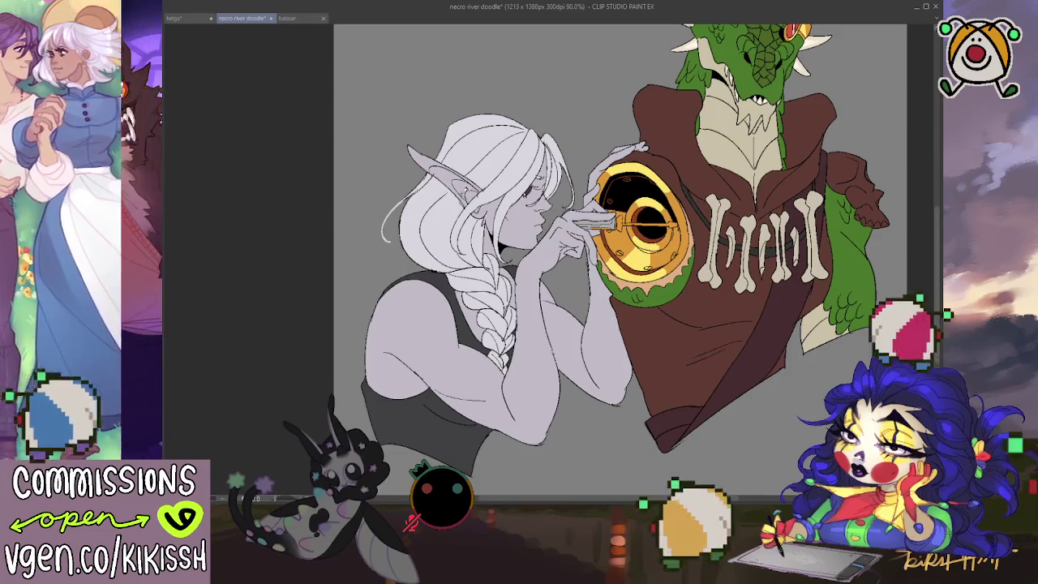
Step: Draw several curved loose strands down the elf's left hair edge, redoing a bad stroke
left_click_drag(383, 231, 398, 241)
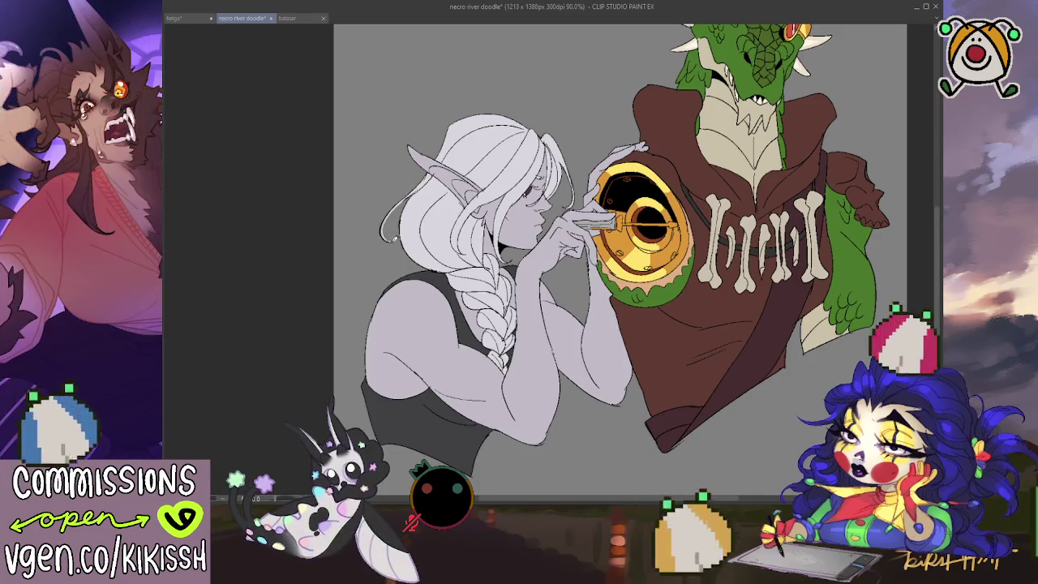
left_click_drag(410, 193, 381, 240)
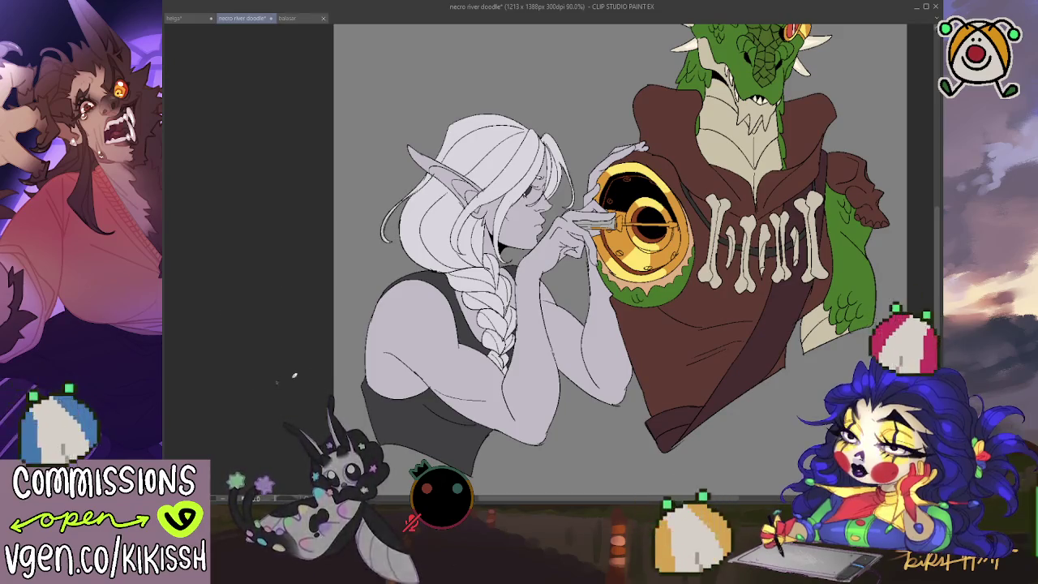
key("ctrl+z")
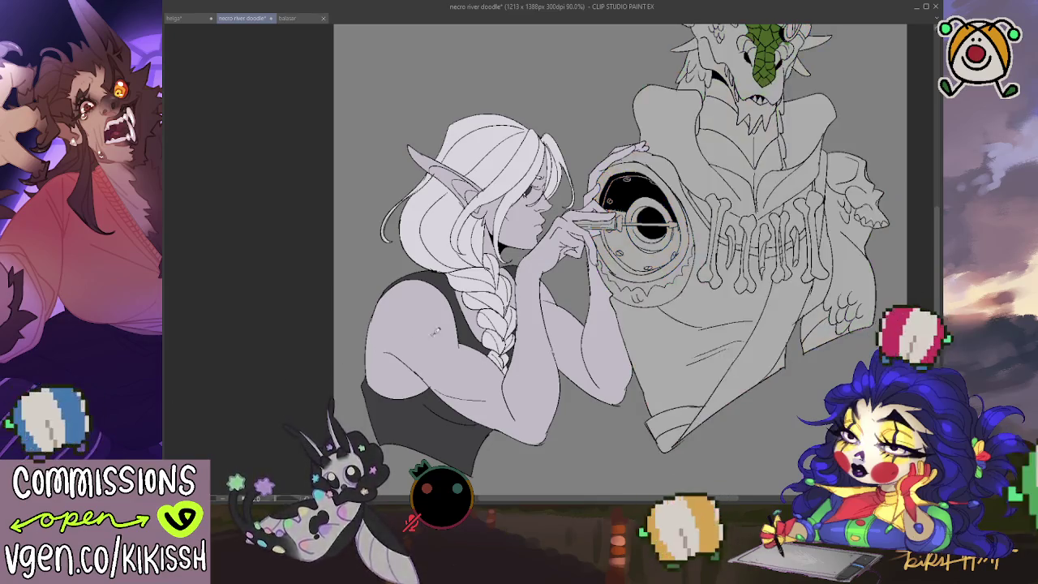
key("ctrl+y")
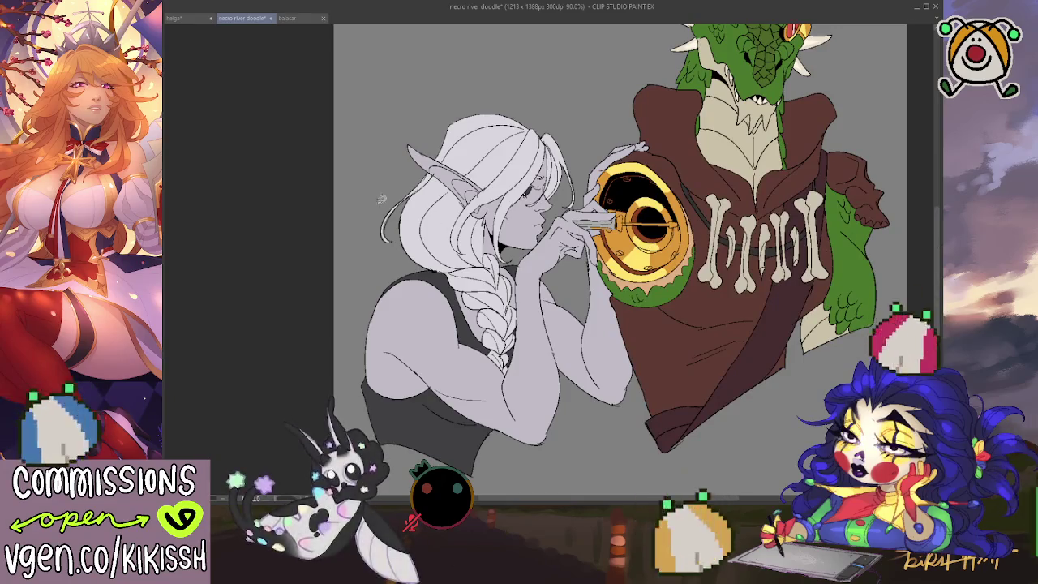
left_click_drag(383, 242, 410, 193)
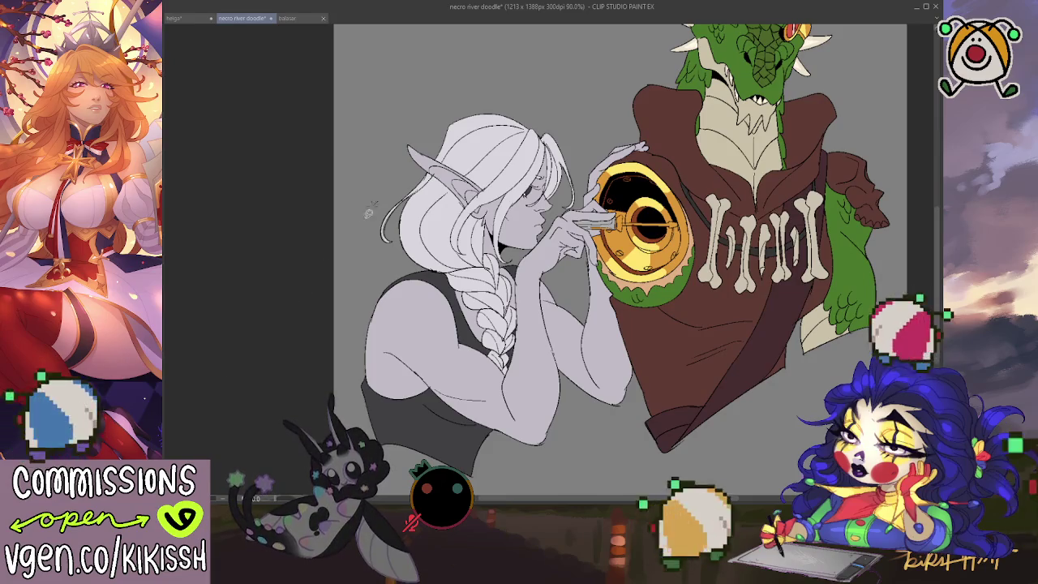
left_click_drag(408, 192, 389, 240)
key("ctrl+z")
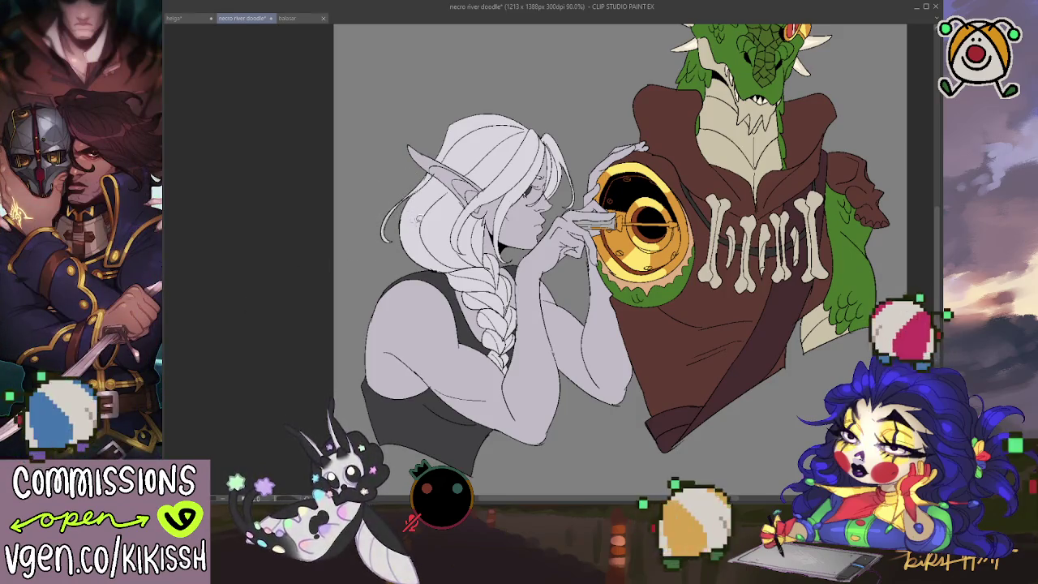
left_click_drag(410, 188, 381, 255)
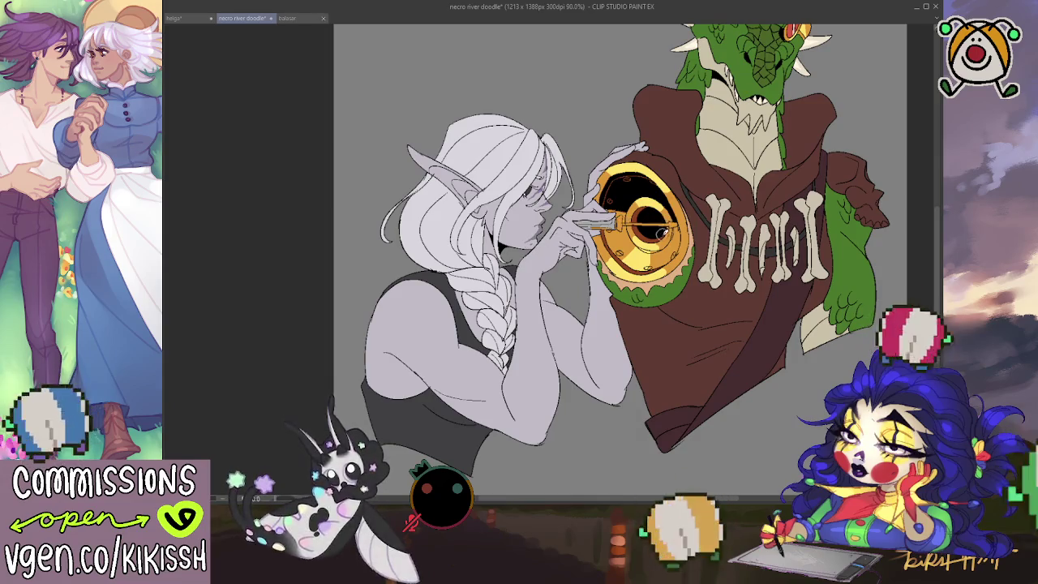
scroll(661, 270, "down", 1)
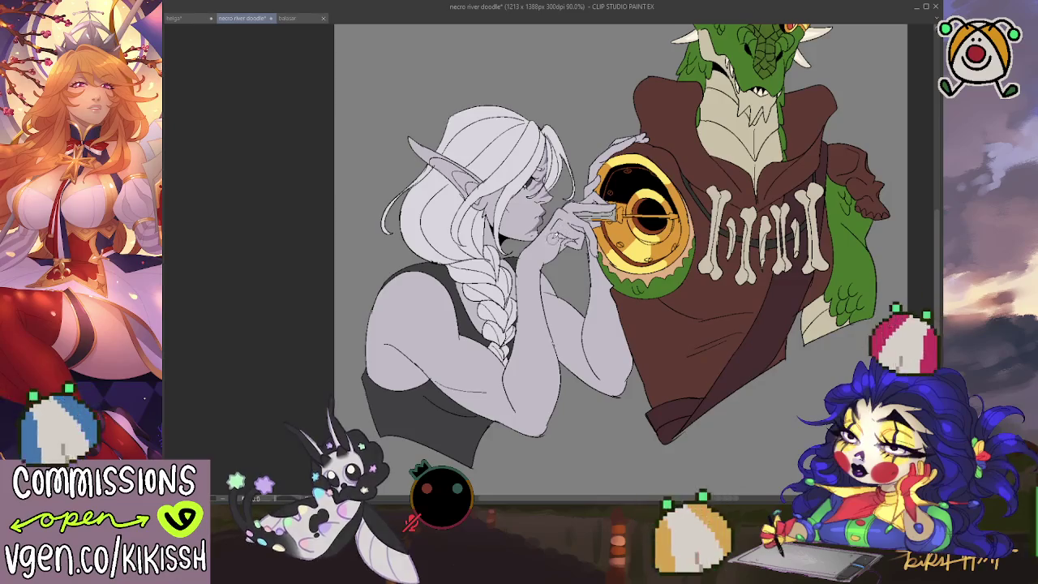
left_click_drag(523, 236, 526, 222)
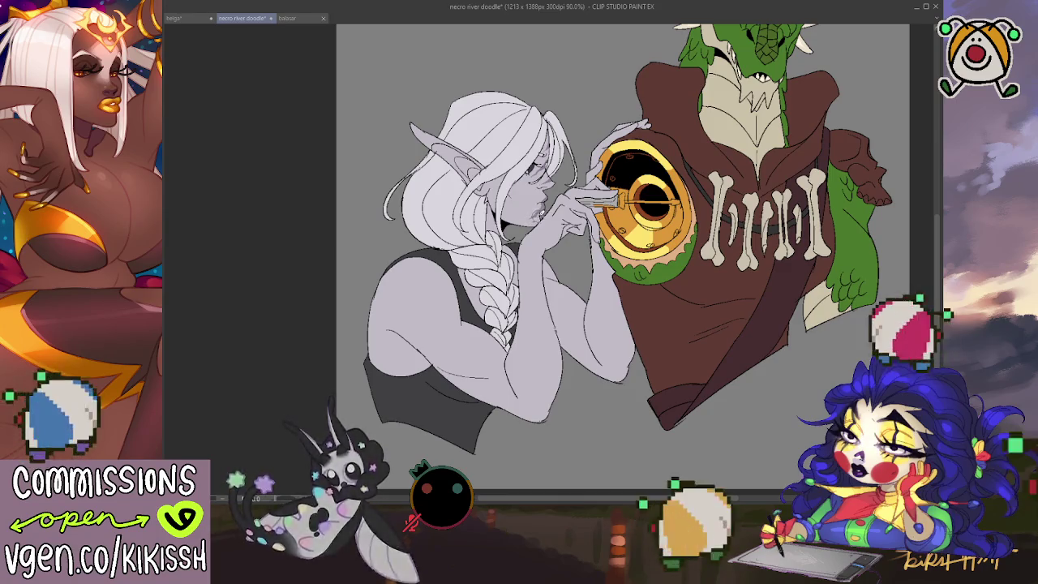
left_click_drag(694, 119, 691, 115)
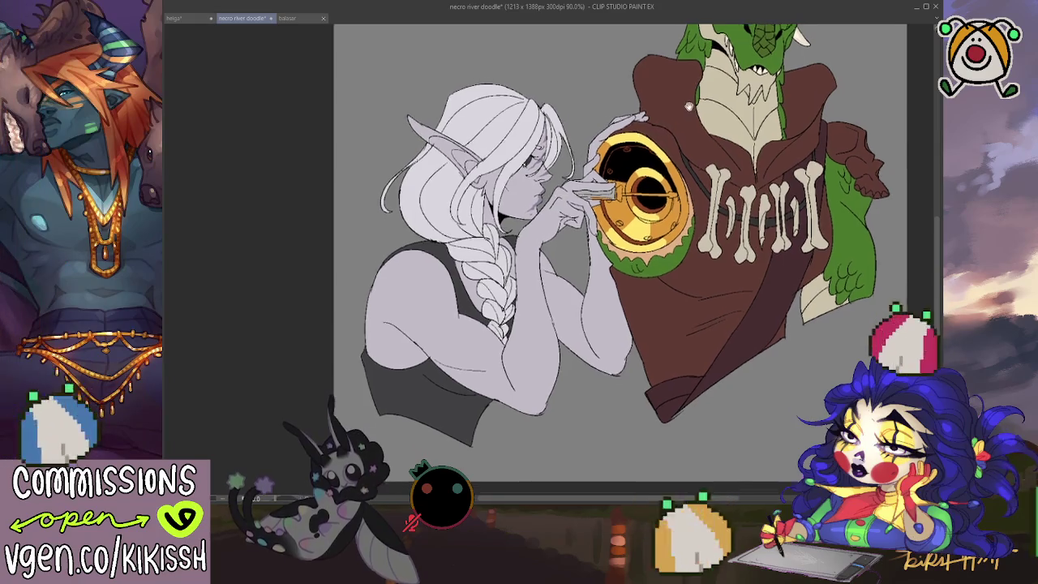
left_click_drag(611, 176, 620, 174)
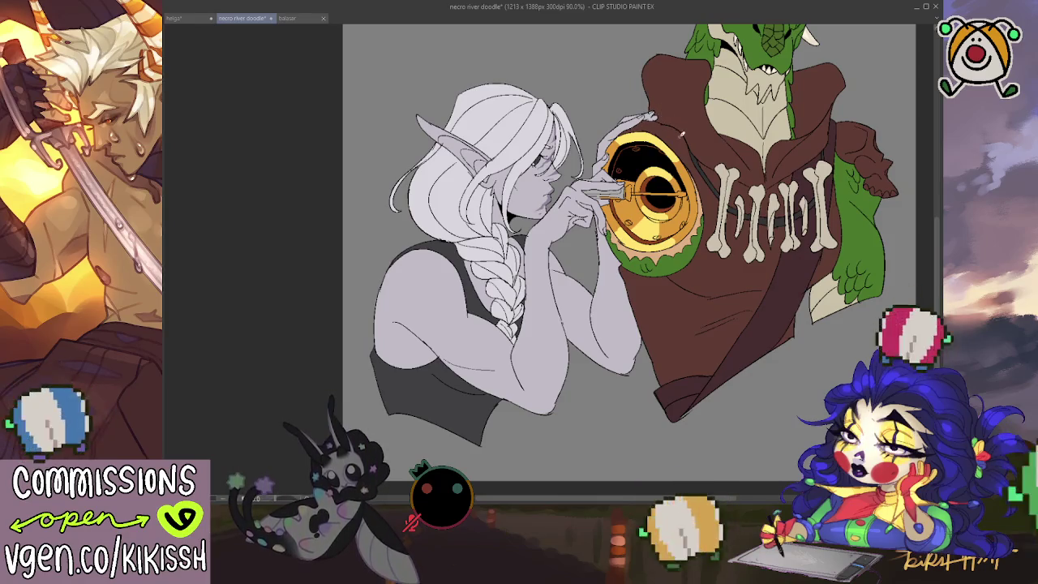
left_click_drag(641, 133, 645, 158)
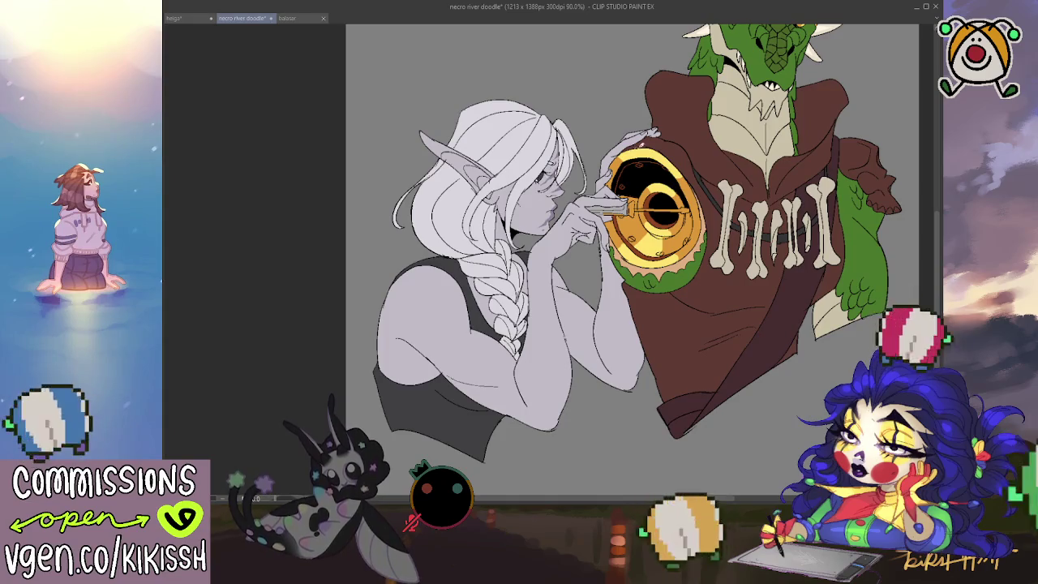
left_click_drag(689, 155, 694, 144)
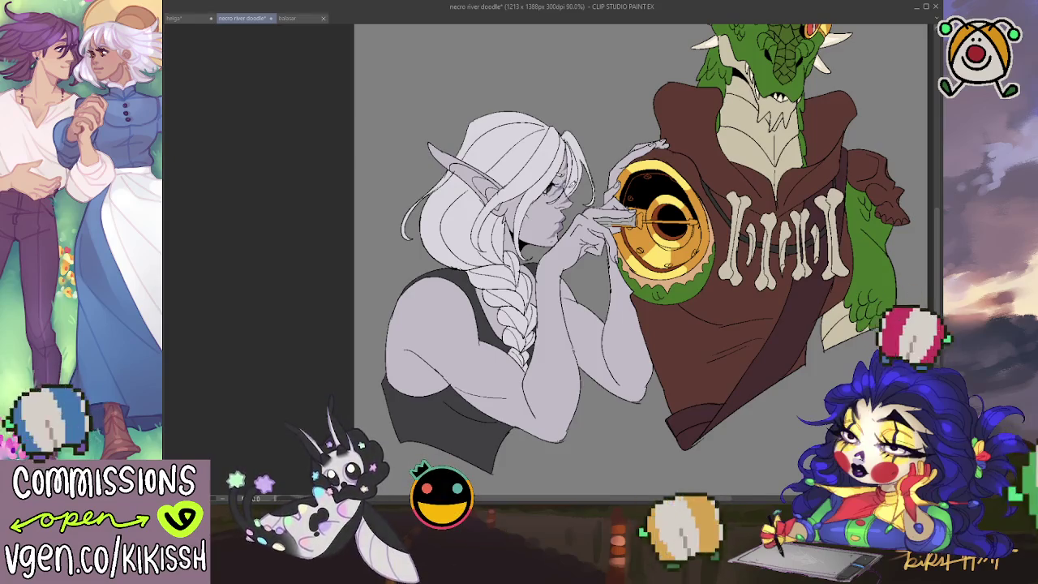
left_click_drag(654, 188, 655, 171)
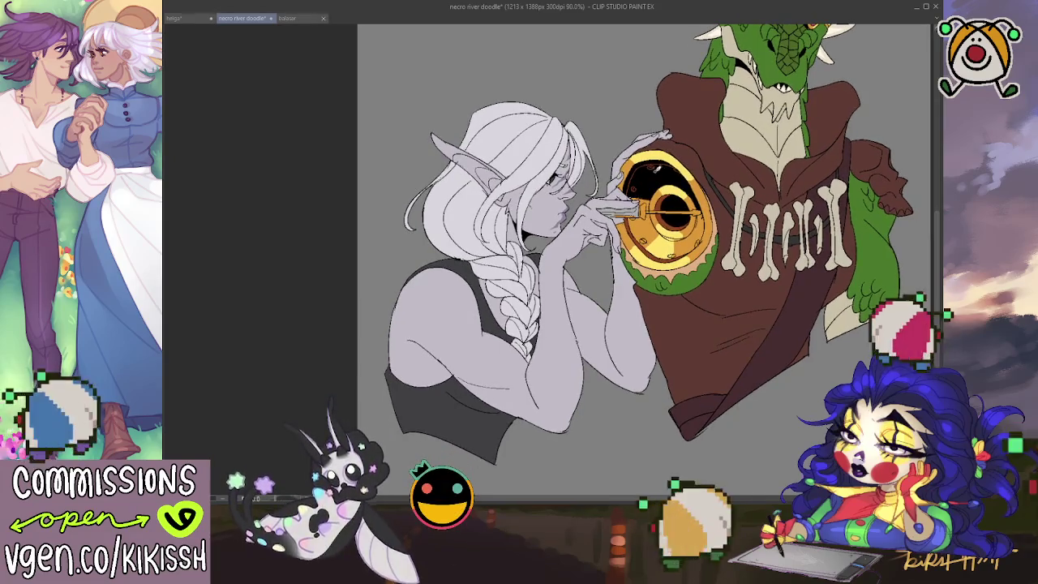
scroll(714, 203, "down", 1)
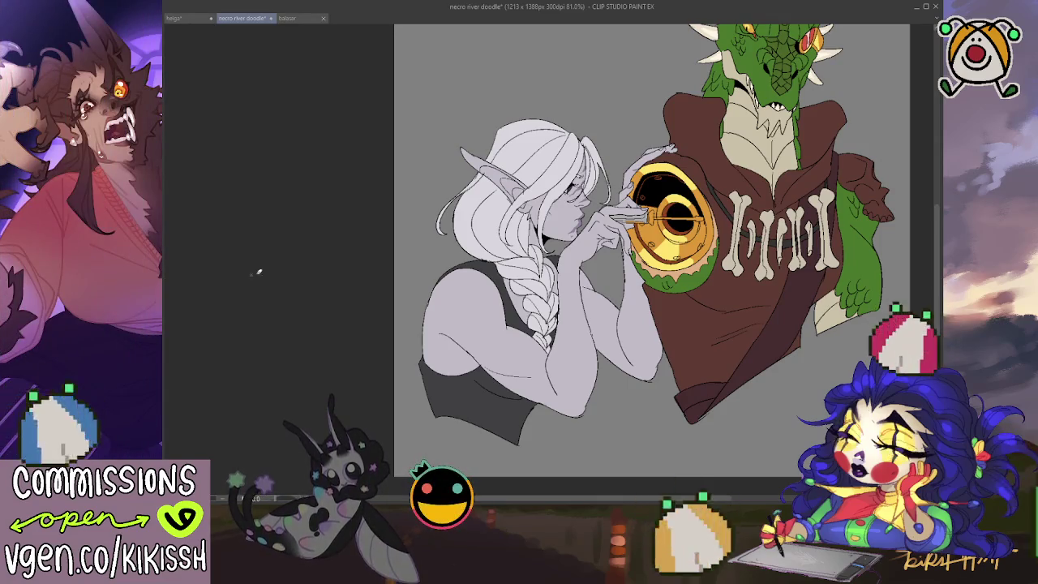
left_click_drag(701, 296, 699, 330)
Step: Recolour the elf's tool handle from gold to blue and brush a light highlight across her hair top
scroll(699, 328, "up", 2)
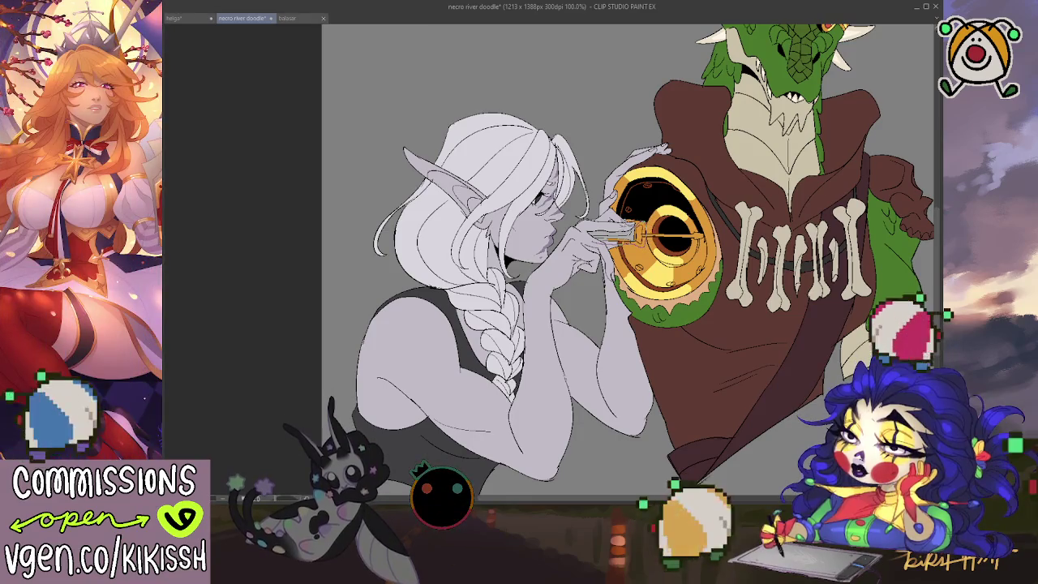
left_click_drag(585, 229, 645, 235)
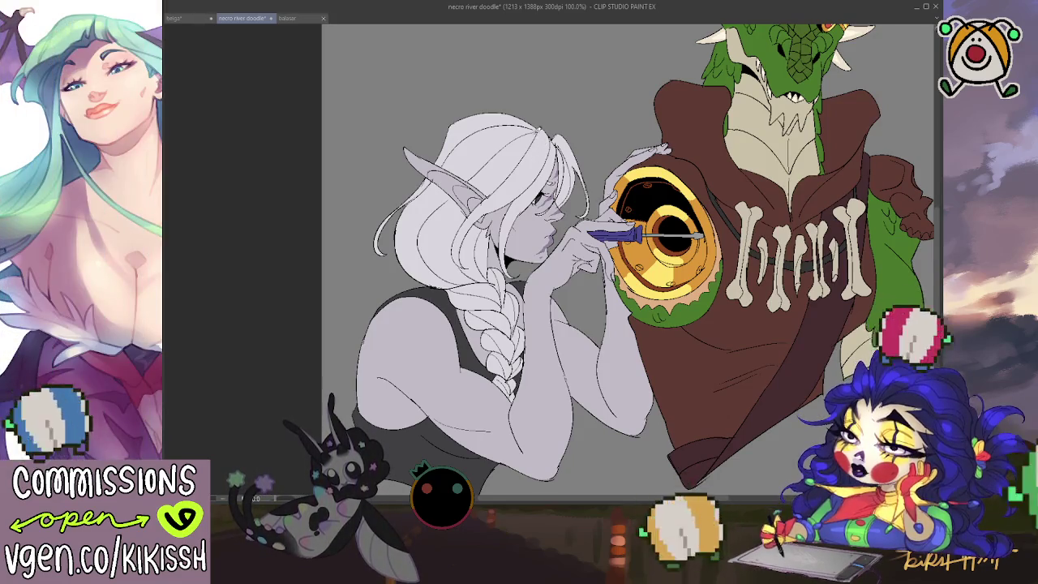
mouse_move(356, 252)
left_mouse_down()
mouse_move(316, 264)
mouse_move(335, 243)
left_mouse_up()
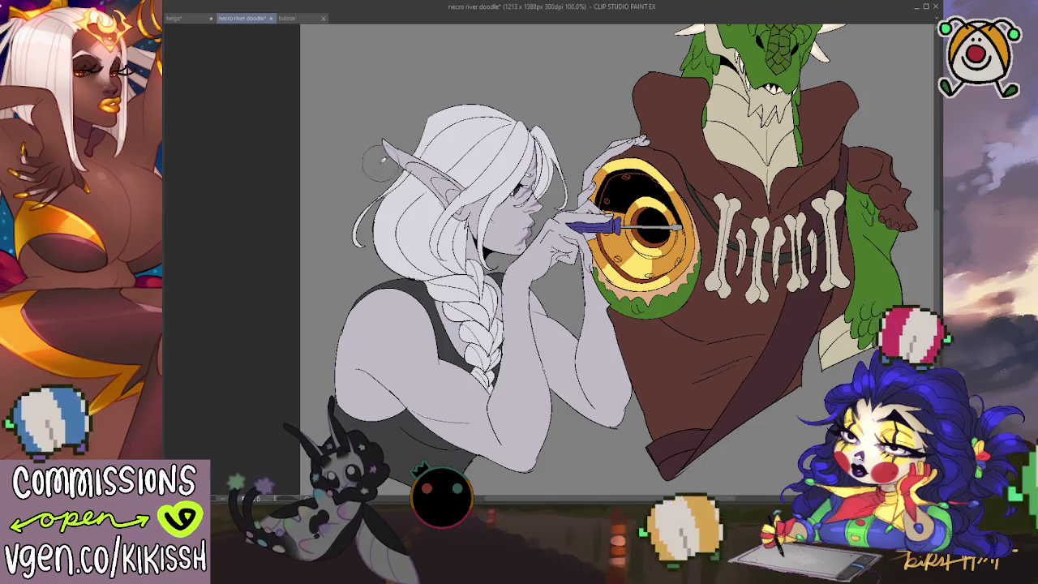
left_click_drag(388, 154, 507, 172)
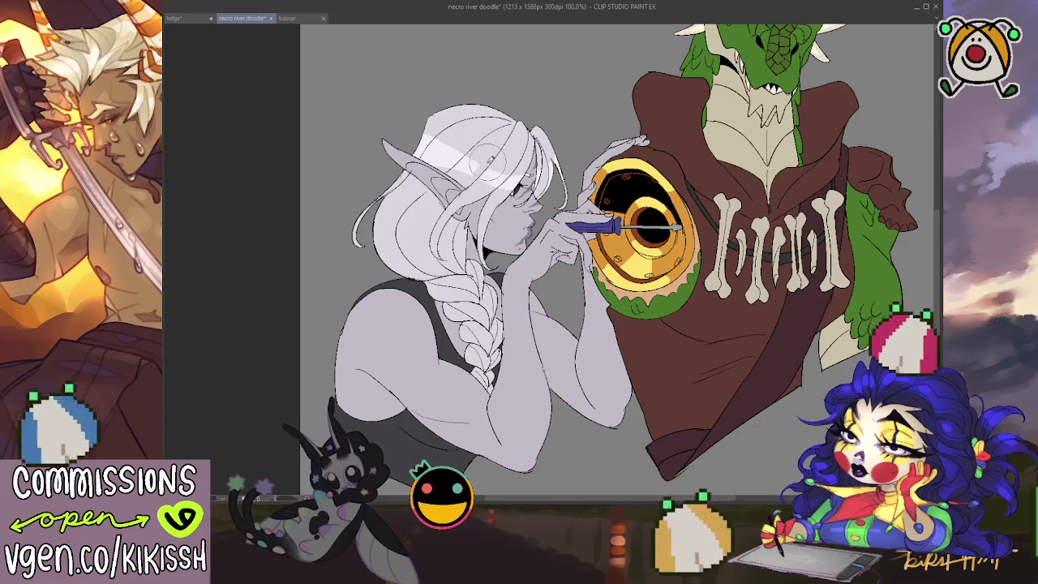
mouse_move(462, 159)
left_mouse_down()
mouse_move(422, 155)
mouse_move(415, 187)
left_mouse_up()
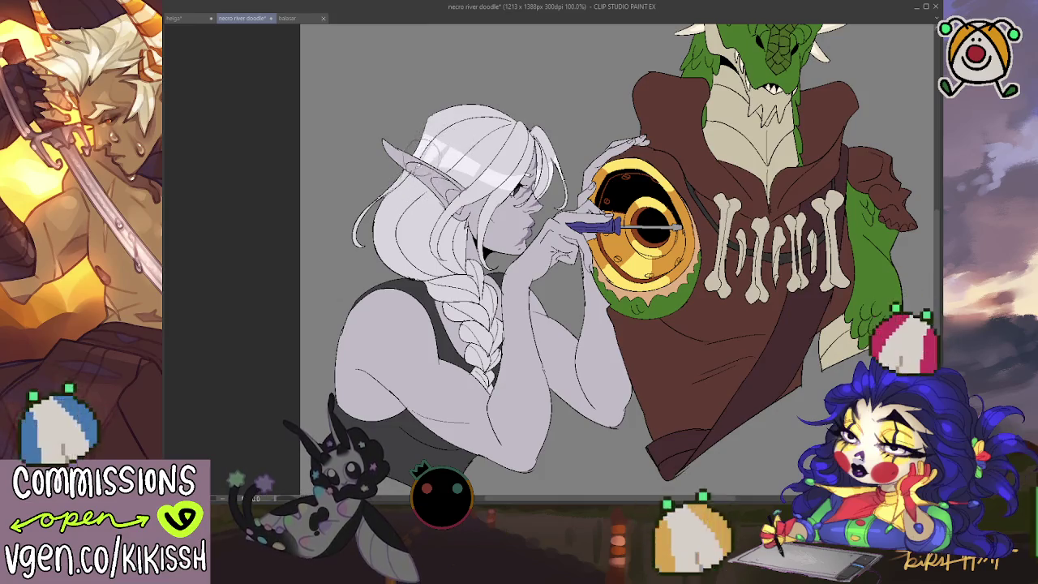
Step: Paint white highlight strokes on the elf's lower hair, redrawing them until they look right
left_click_drag(409, 202, 404, 171)
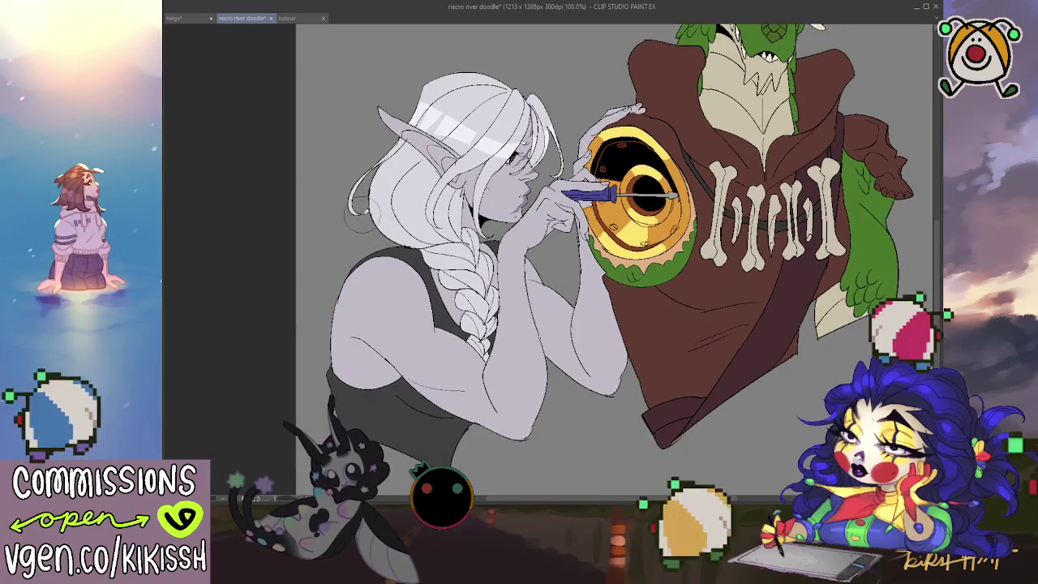
left_click_drag(357, 205, 441, 243)
key("ctrl+z")
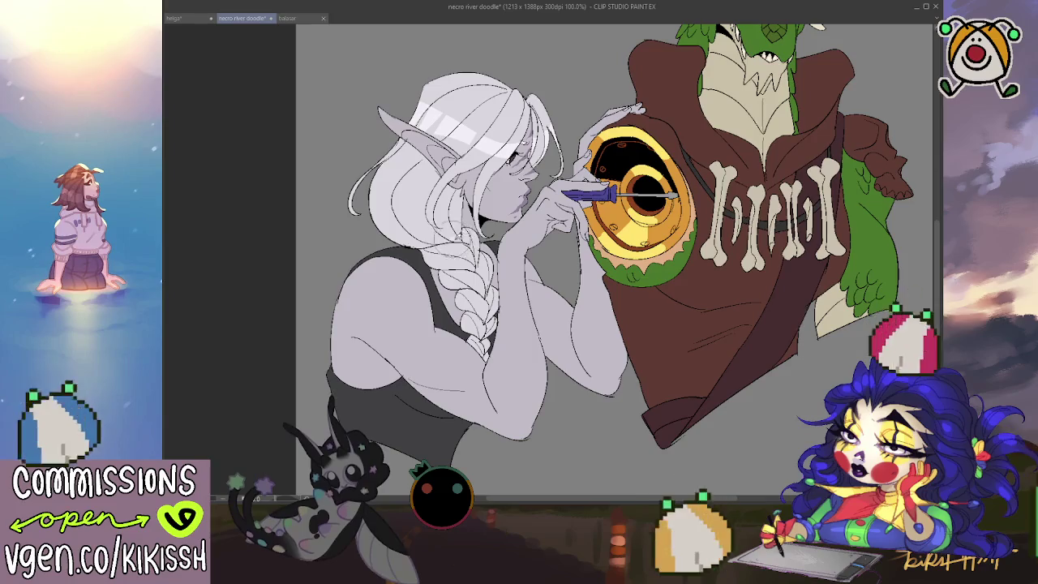
left_click_drag(422, 209, 361, 232)
key("ctrl+z")
left_click_drag(421, 208, 364, 236)
key("ctrl+z")
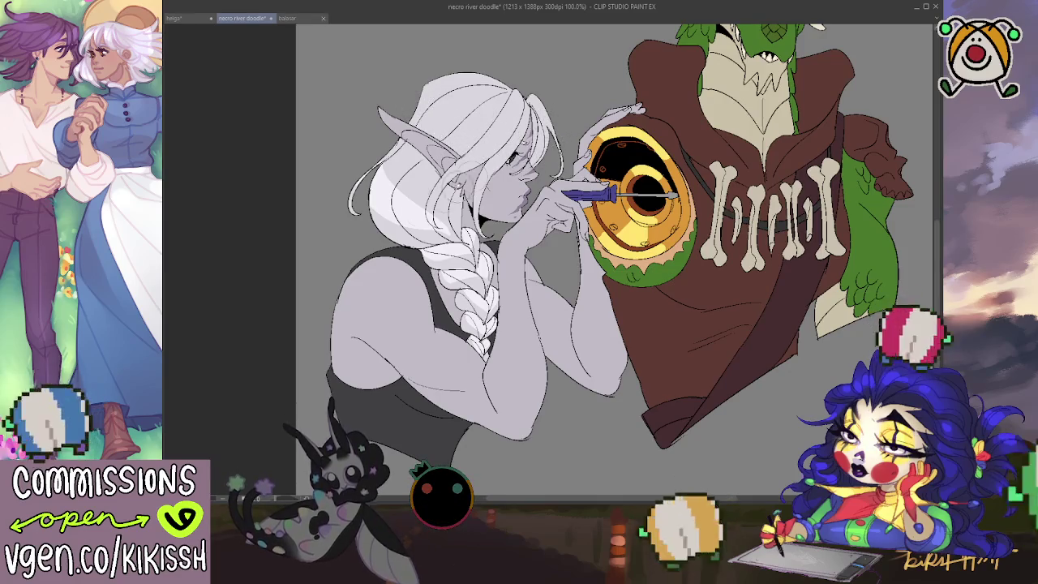
left_click_drag(454, 81, 503, 130)
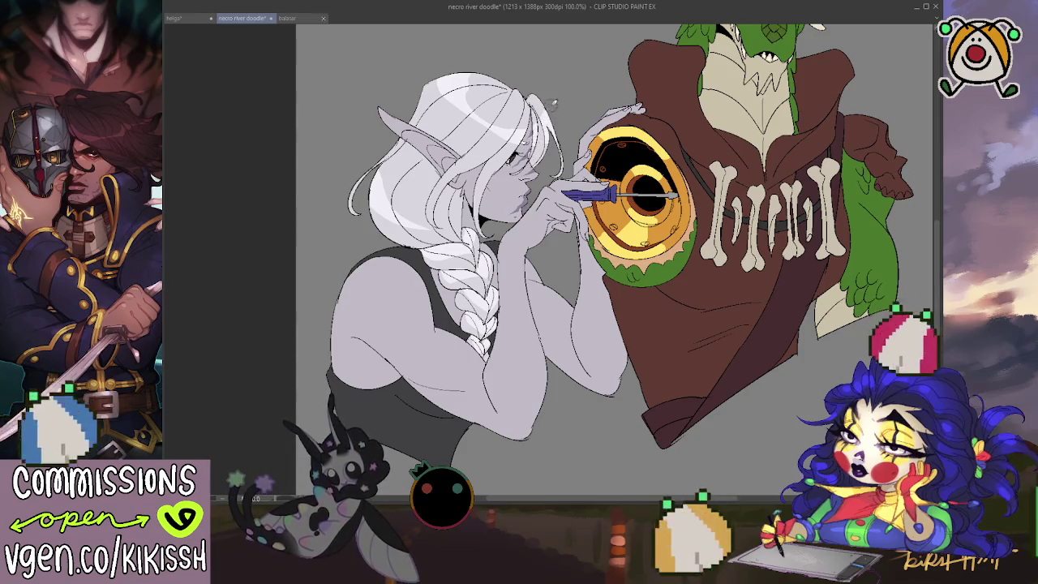
left_click_drag(638, 156, 573, 210)
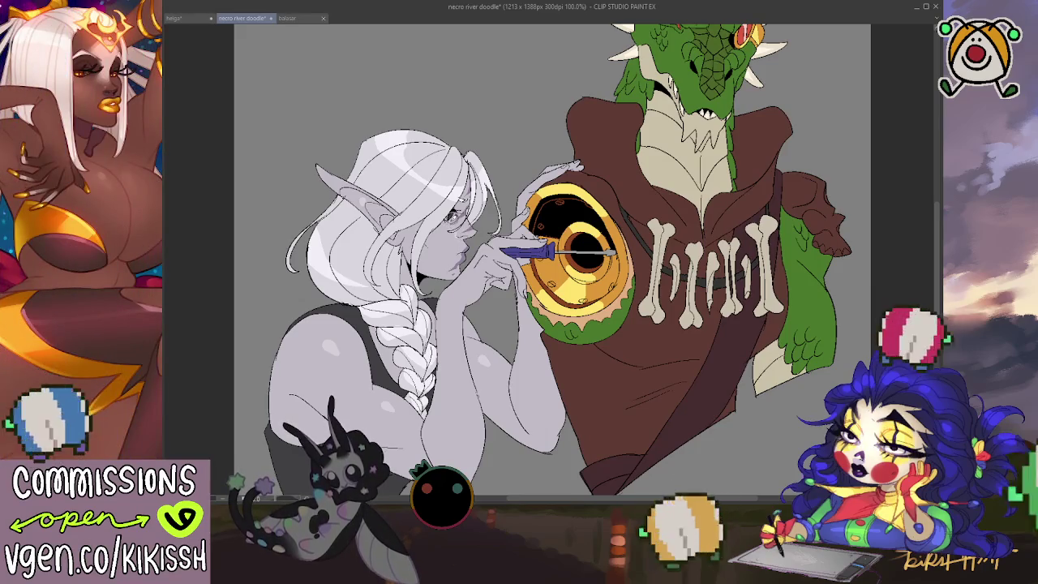
left_click_drag(535, 243, 529, 223)
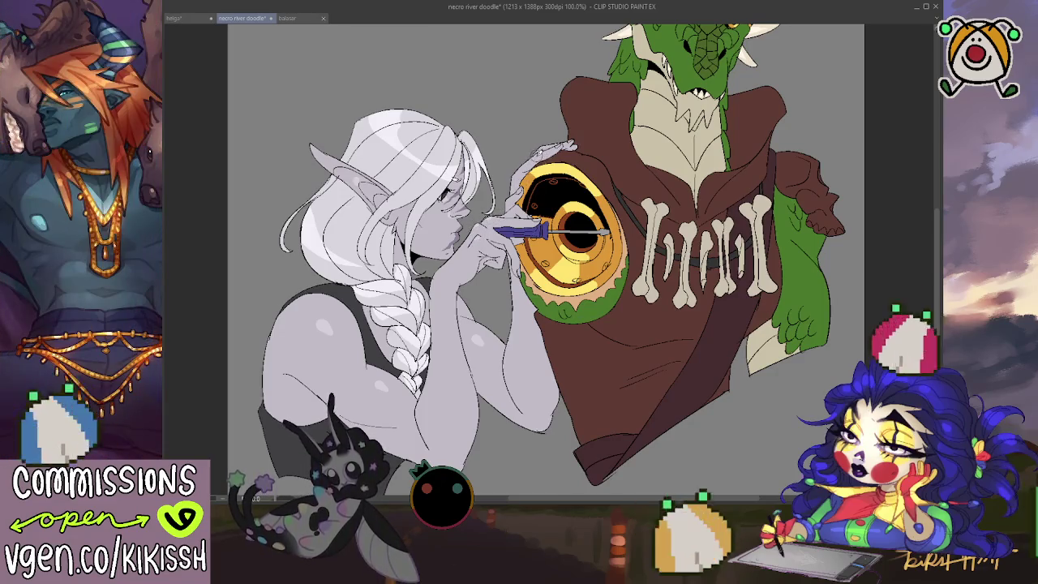
left_click_drag(698, 195, 647, 254)
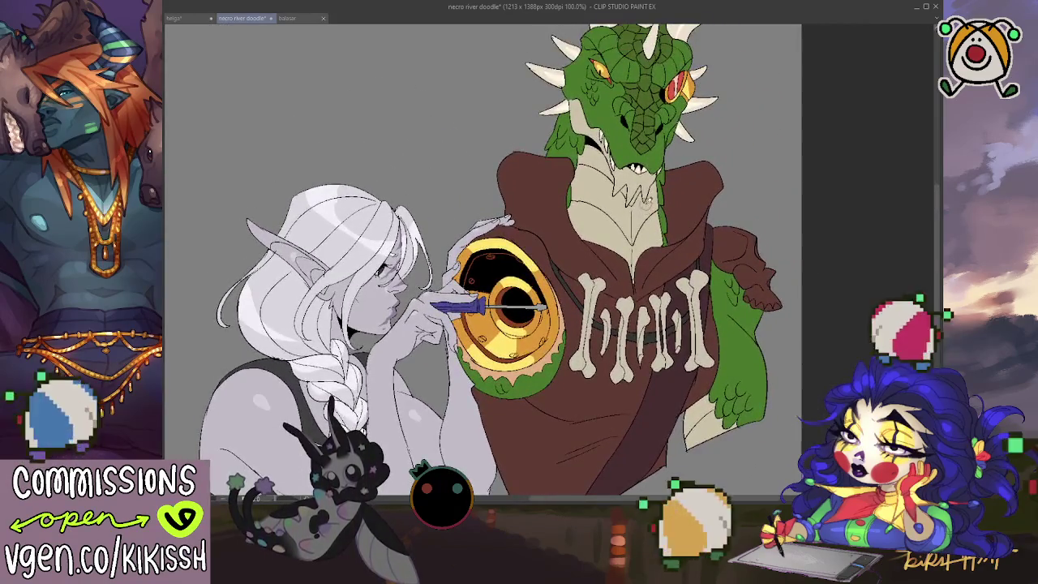
Step: Undo the last transform to restore the dragon and elf, then zoom out to 81%
left_click_drag(646, 204, 652, 252)
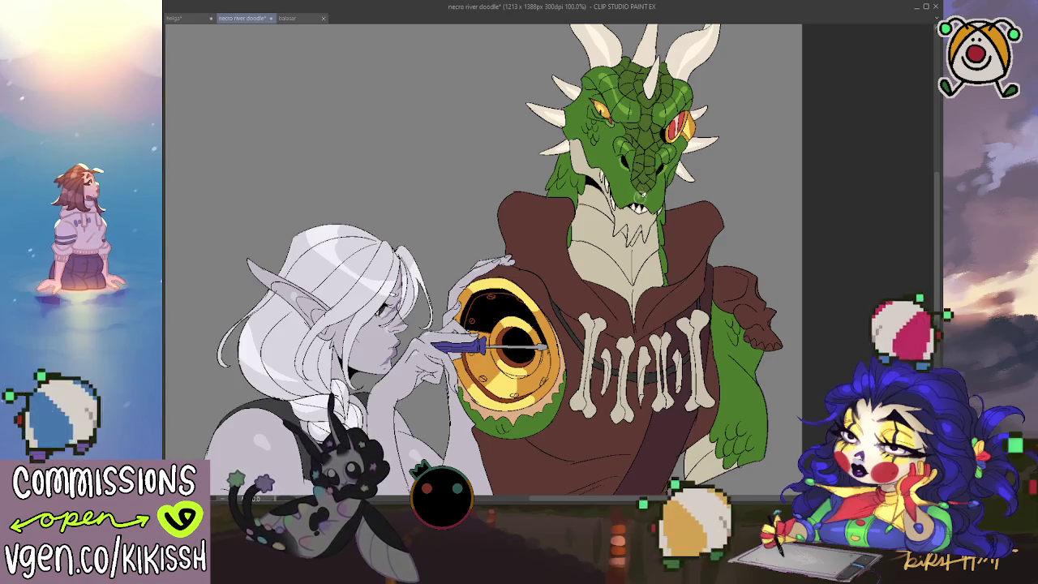
key("ctrl+z")
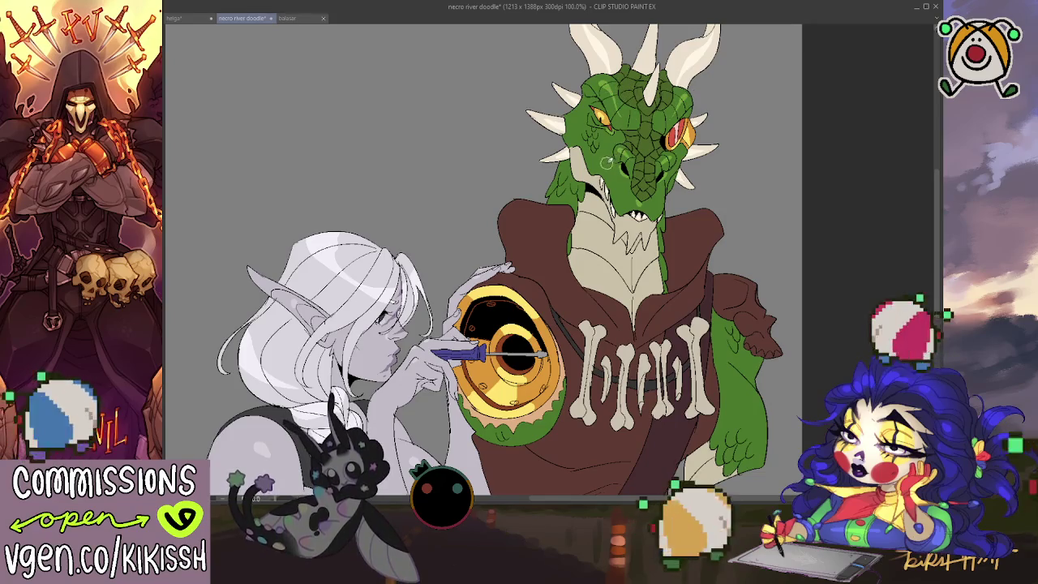
scroll(727, 301, "down", 3)
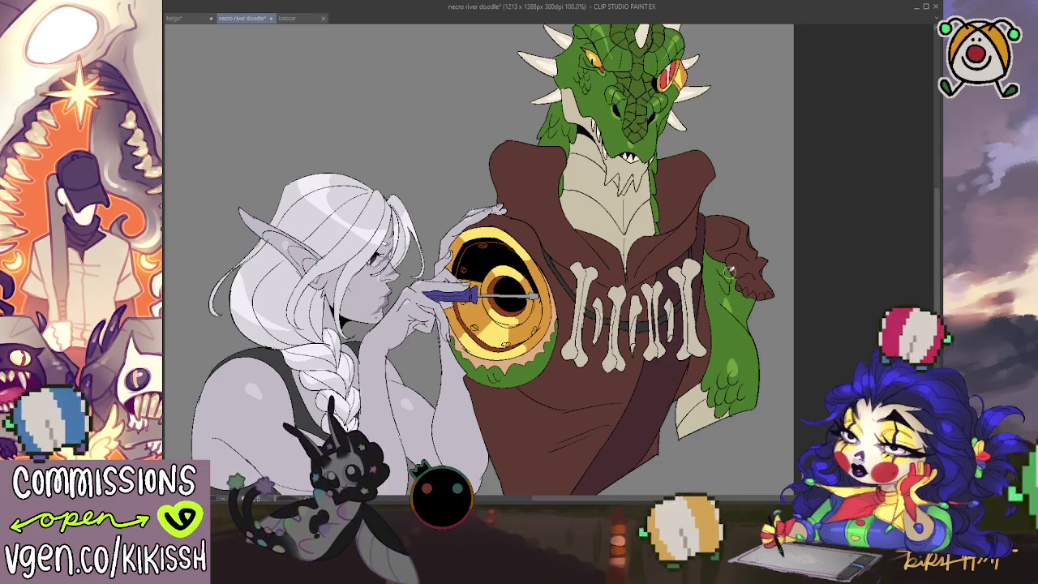
left_click_drag(730, 274, 799, 324)
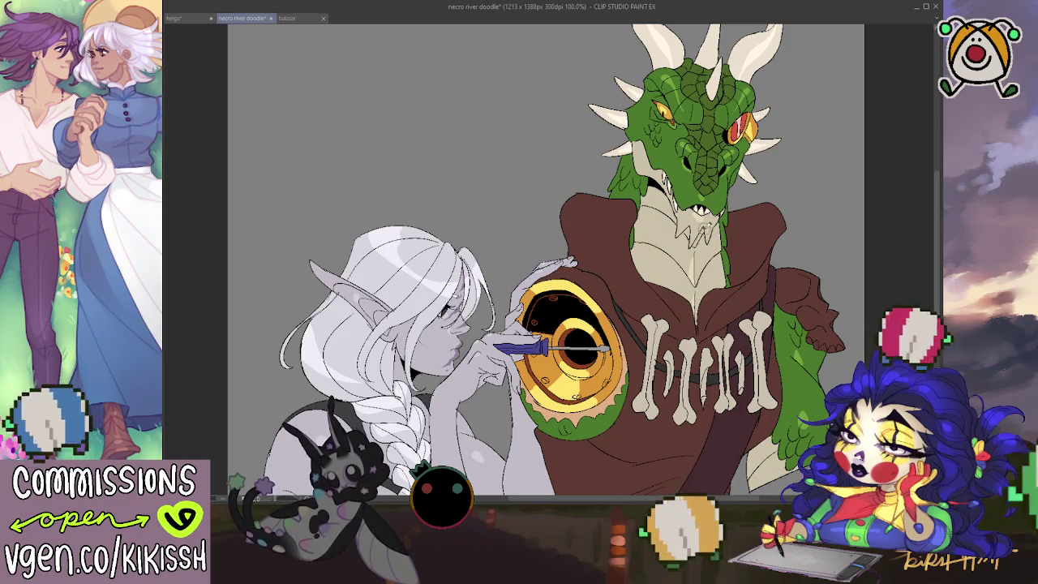
scroll(706, 215, "down", 2)
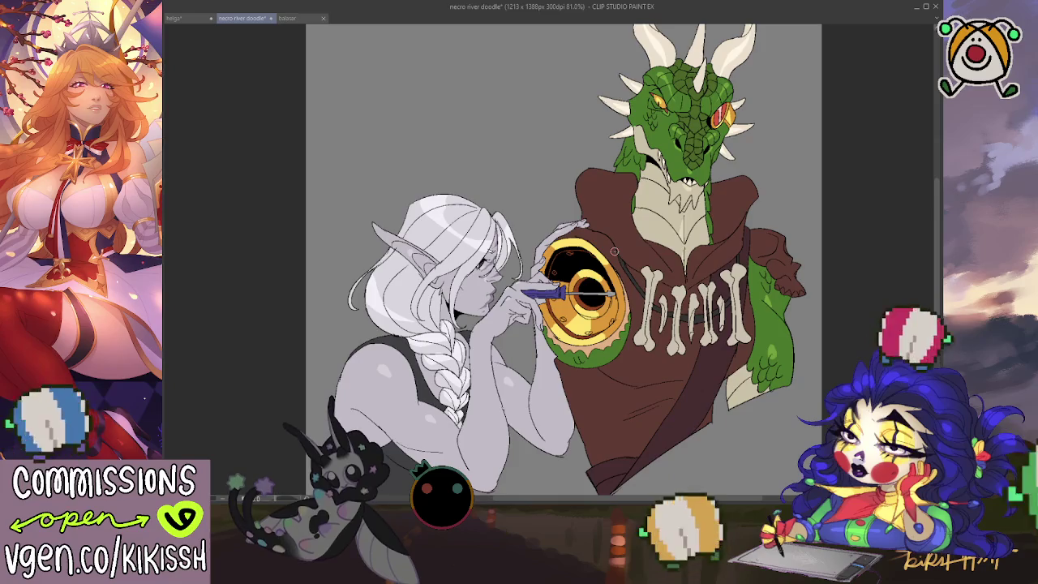
Step: Tint the black centre of the dragon's golden chest eye dark blue and return to 100% zoom
left_click_drag(589, 216, 605, 245)
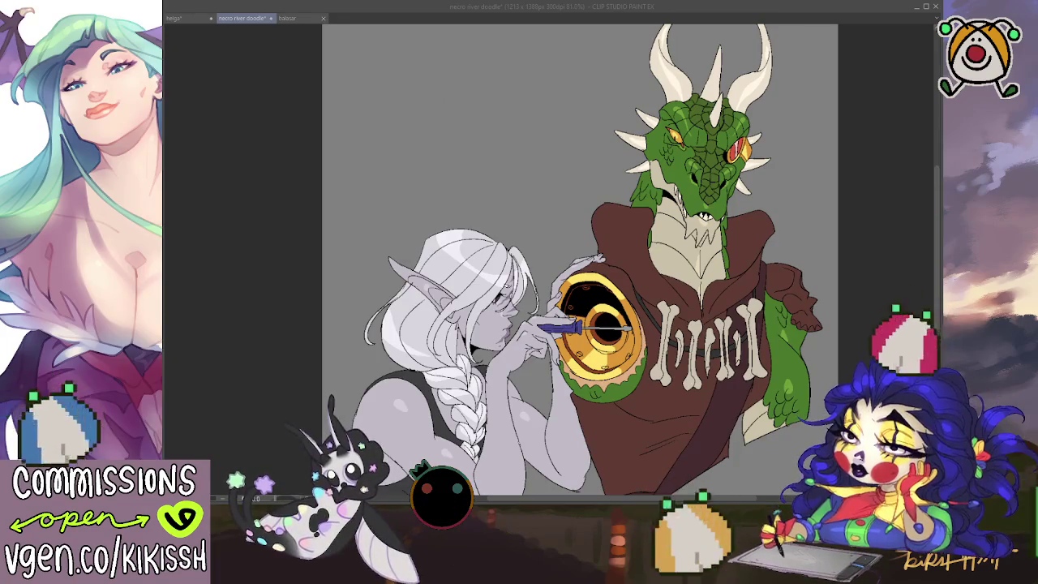
key("alt+Tab")
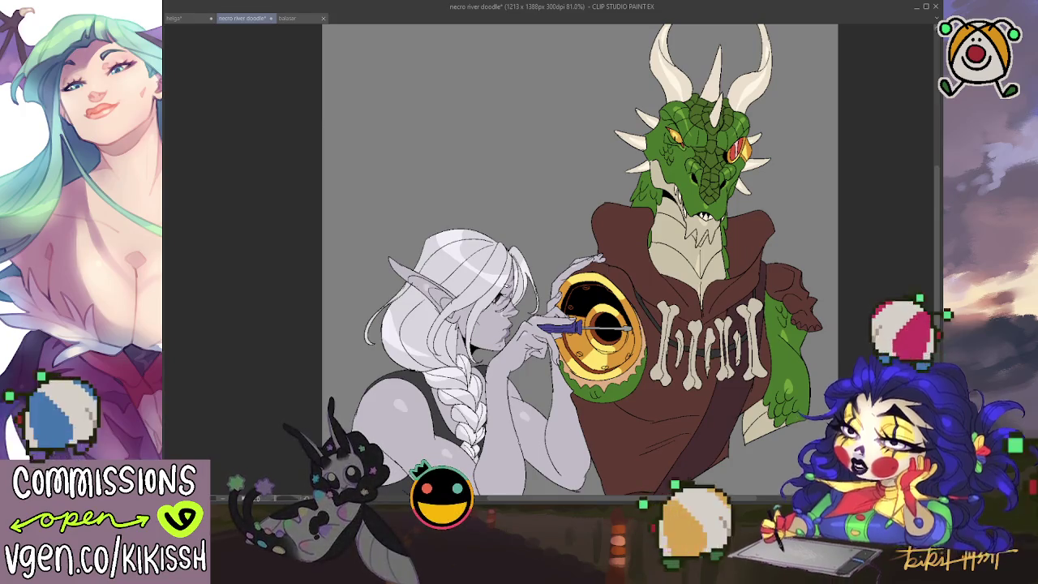
key("ctrl+z")
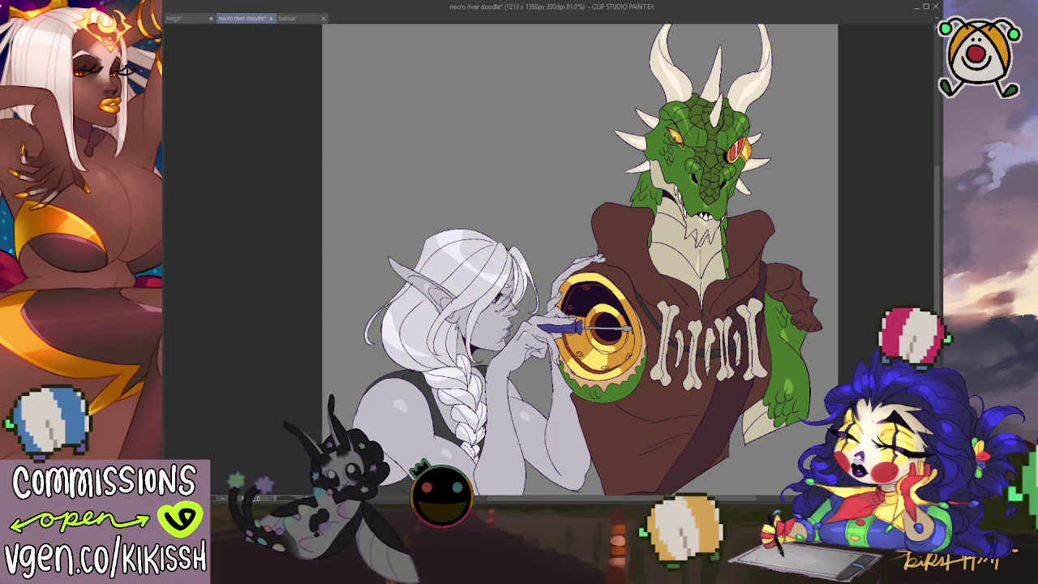
key("ctrl+alt+0")
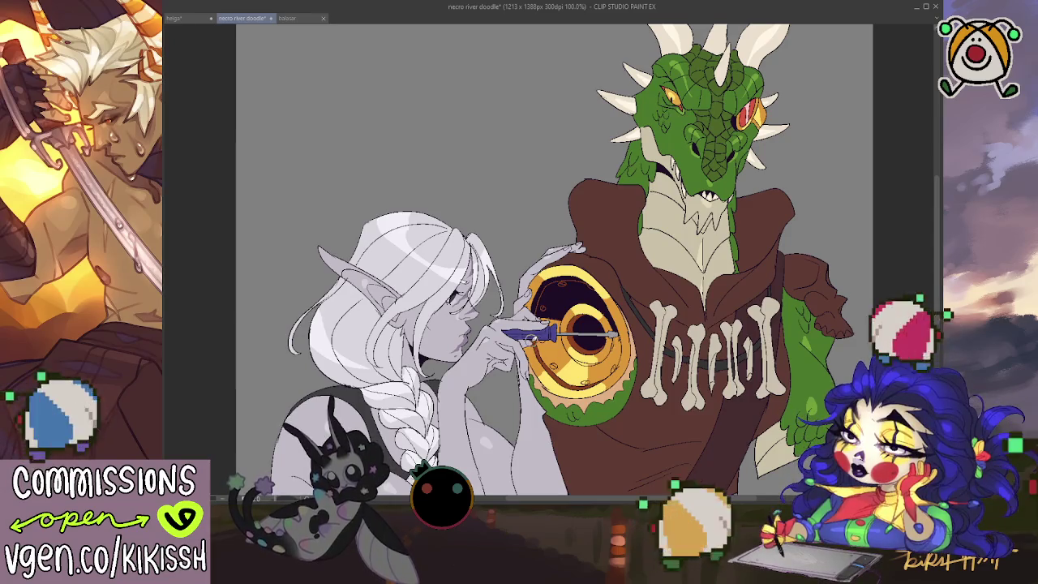
Step: Airbrush pink blush onto the elf's nose tip, then save the necro river doodle
left_click_drag(536, 307, 555, 258)
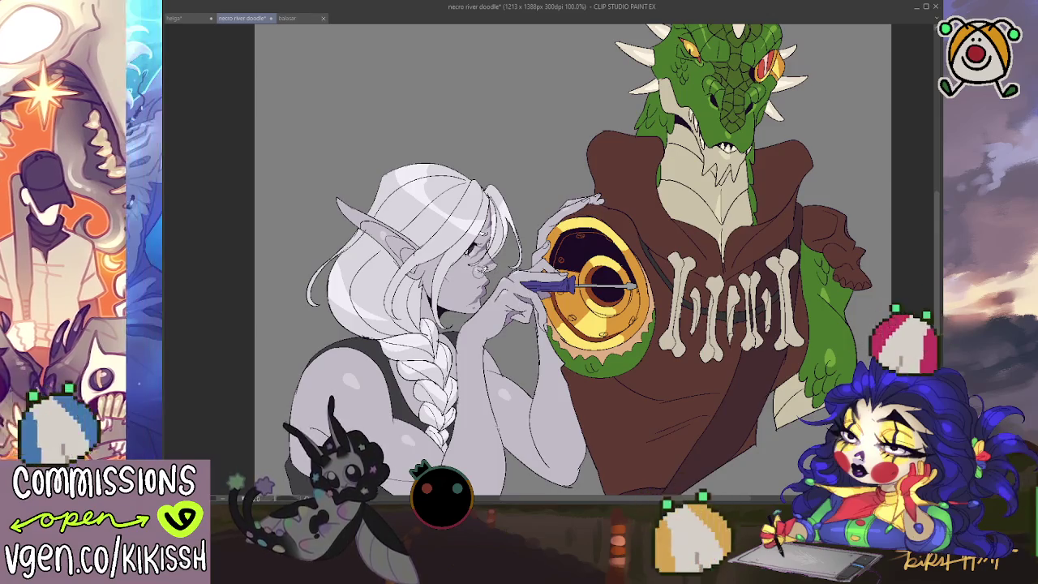
left_click_drag(477, 268, 506, 271)
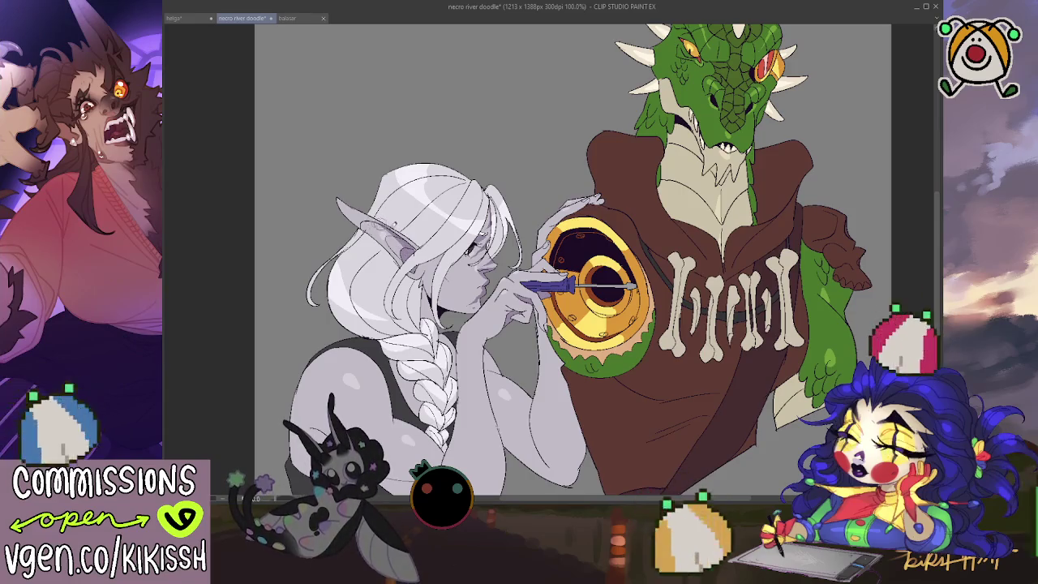
left_click_drag(689, 282, 682, 213)
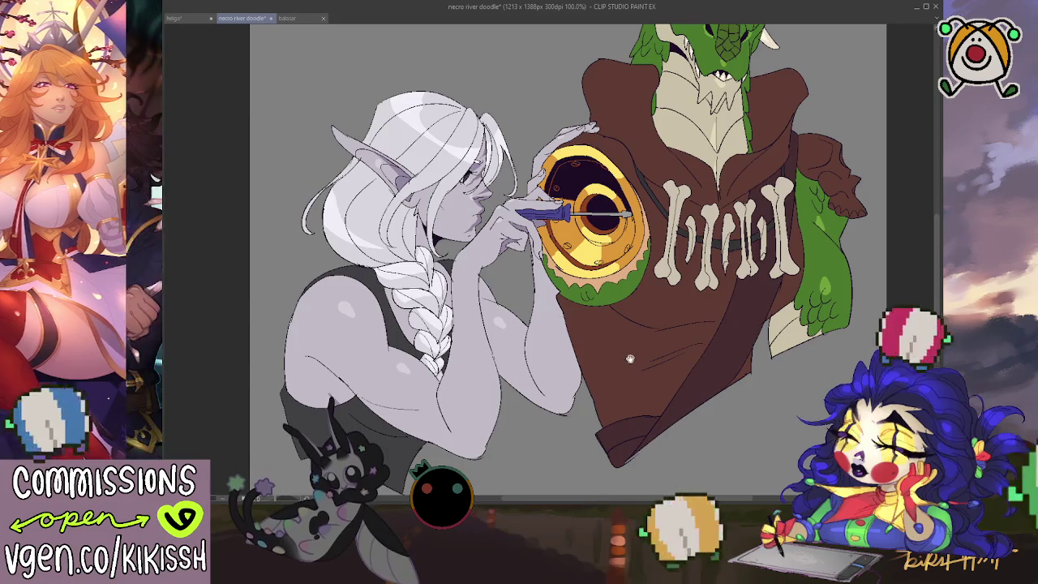
scroll(617, 459, "up", 3)
scroll(617, 458, "up", 1)
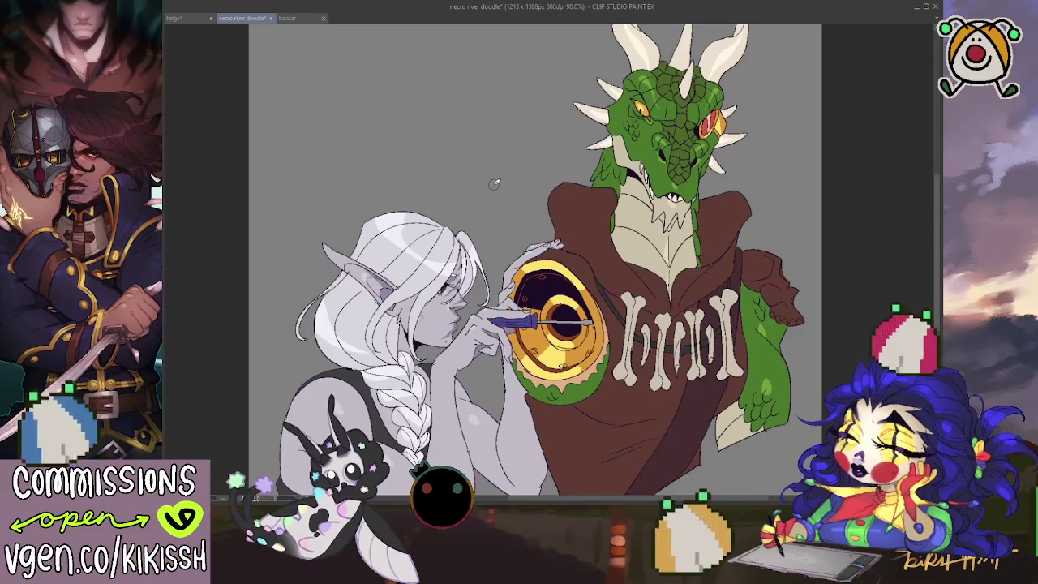
scroll(495, 185, "down", 1)
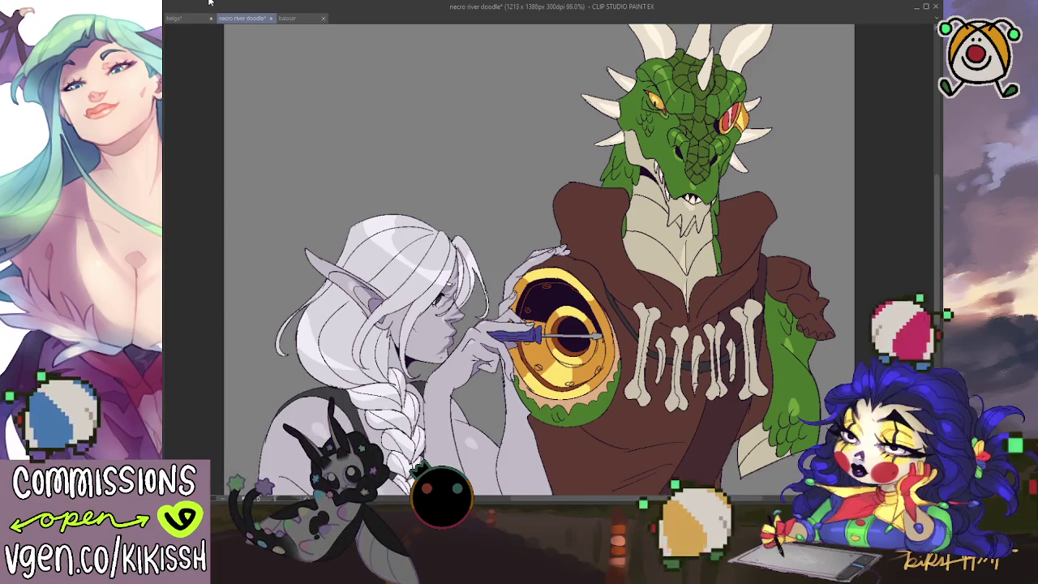
key("ctrl+s")
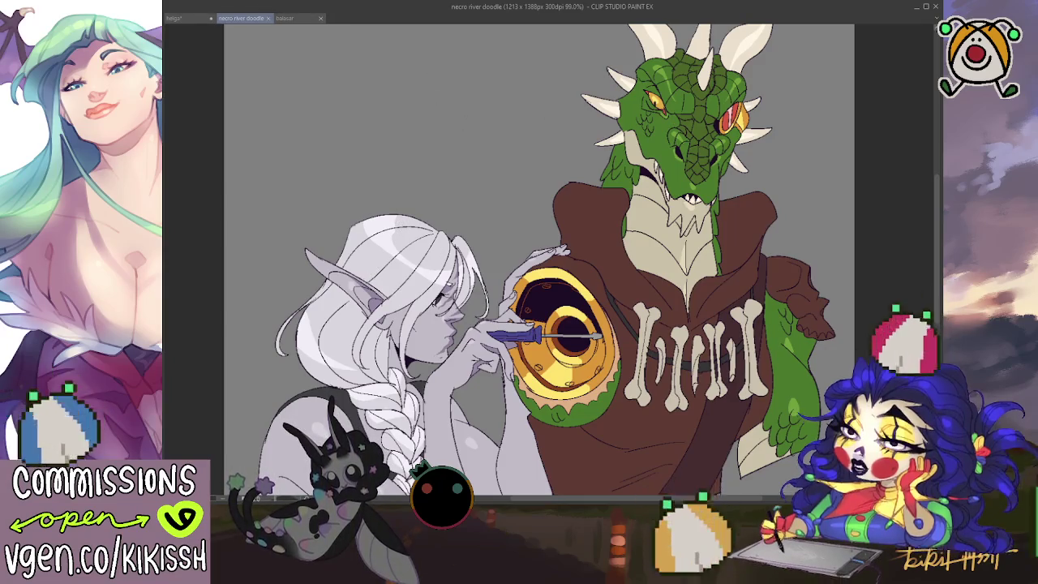
scroll(805, 346, "down", 2)
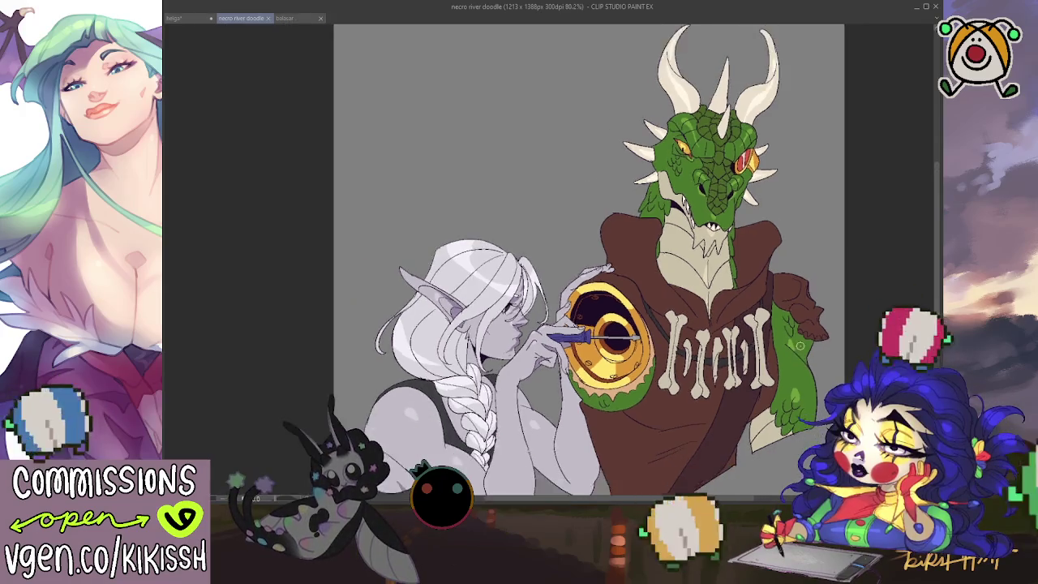
left_click_drag(805, 345, 809, 319)
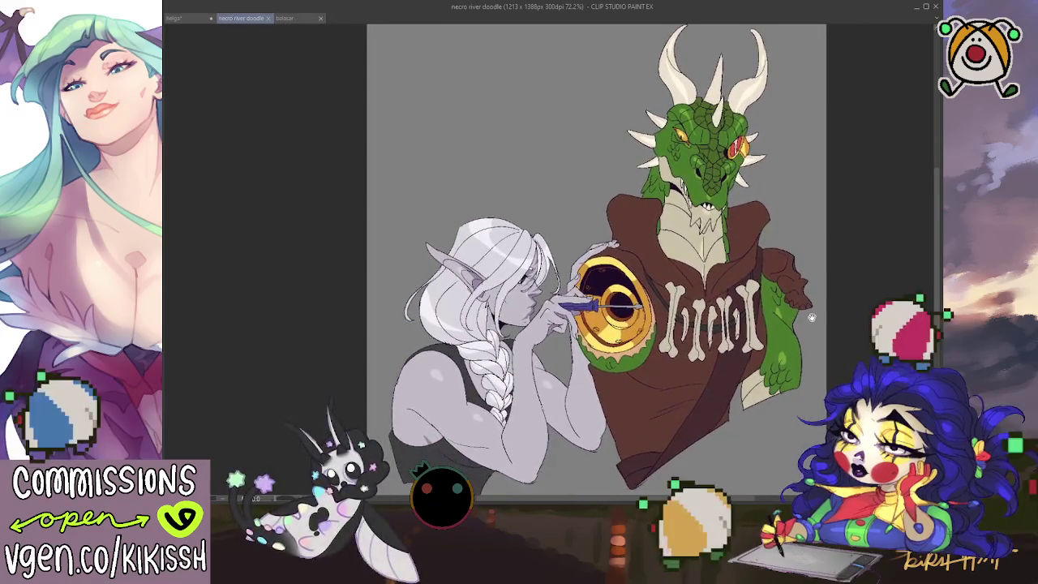
scroll(809, 319, "down", 1)
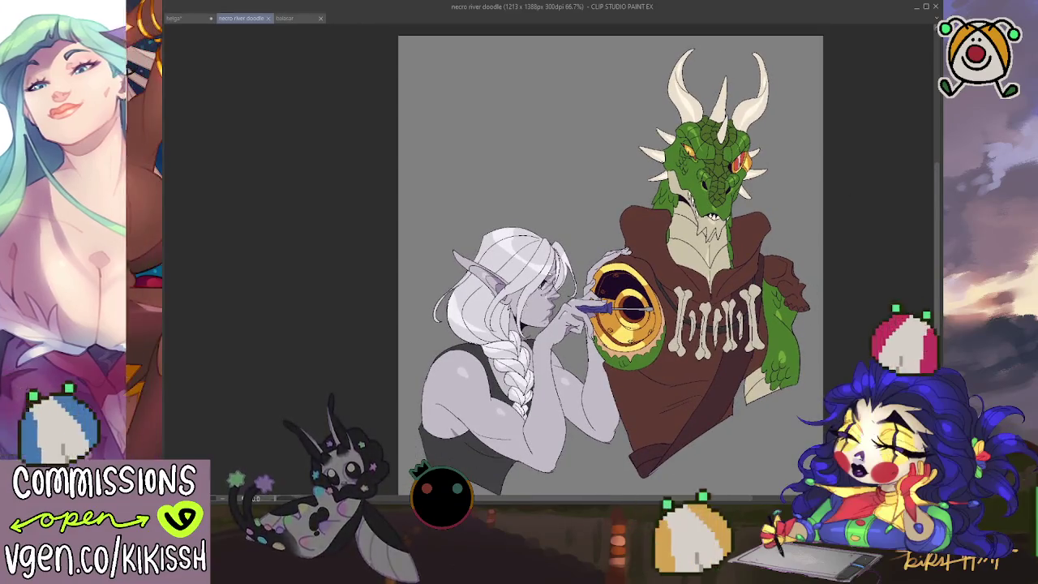
left_click_drag(692, 42, 469, 477)
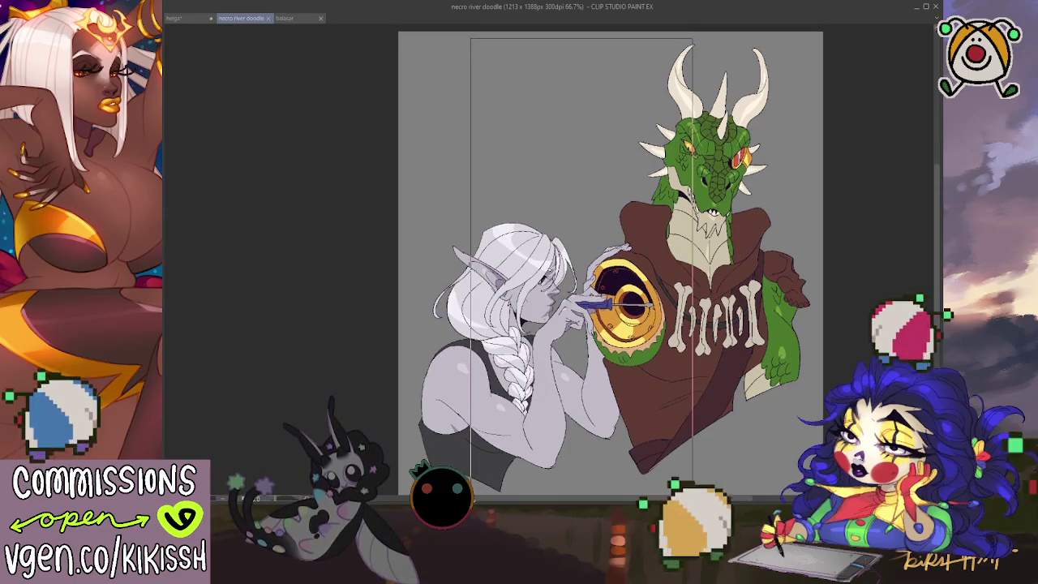
left_click_drag(464, 377, 463, 360)
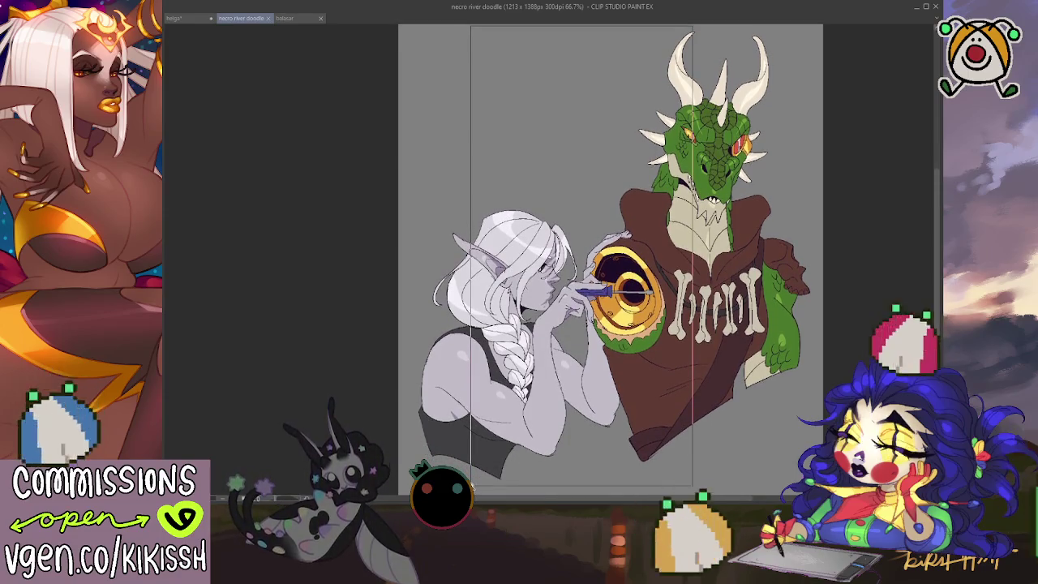
key("ctrl+d")
scroll(580, 260, "up", 1)
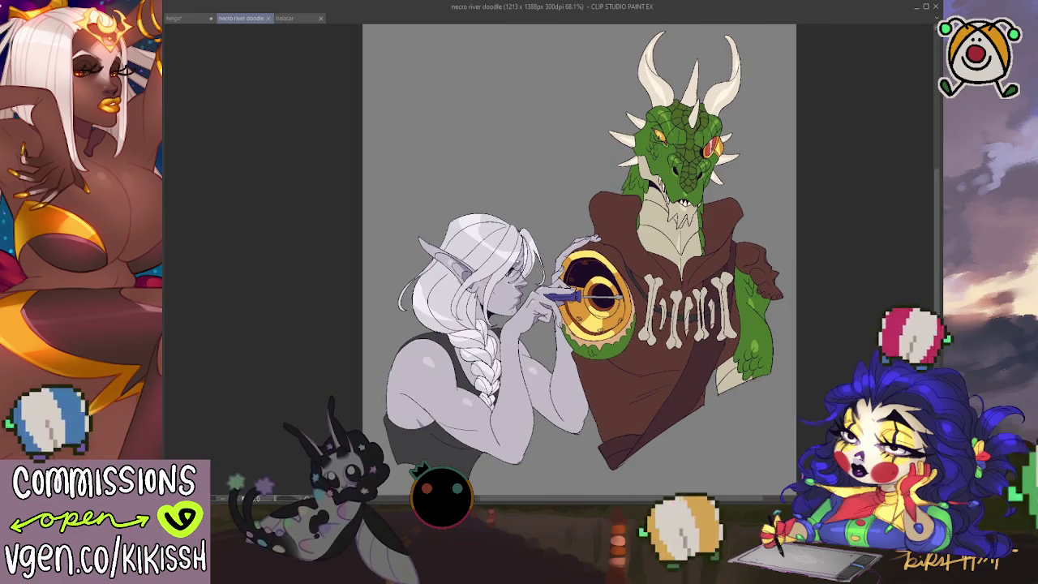
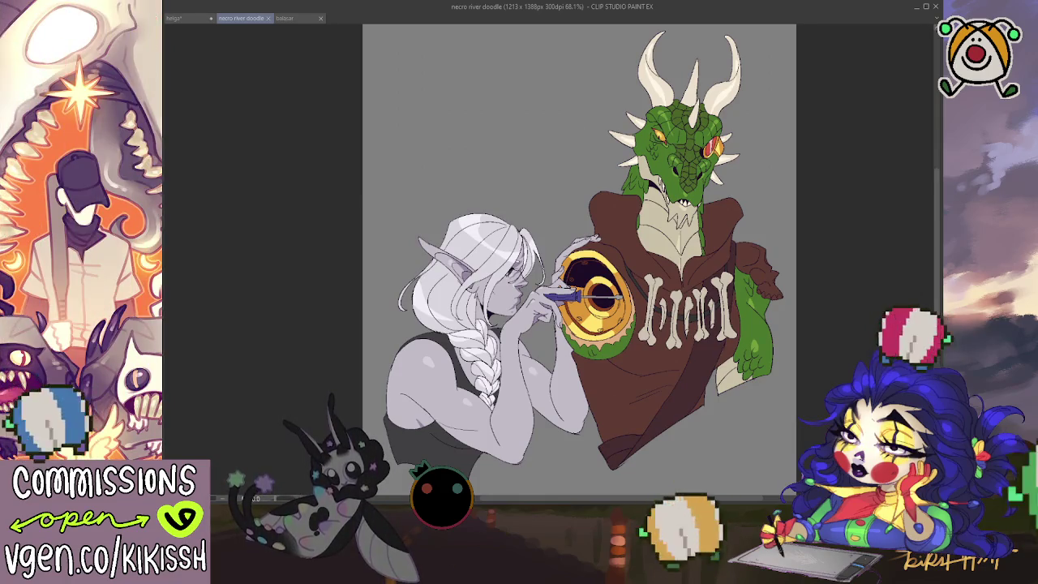
Step: Look through the helga and balazar documents, then close the balazar image
left_click(185, 18)
scroll(430, 209, "up", 2)
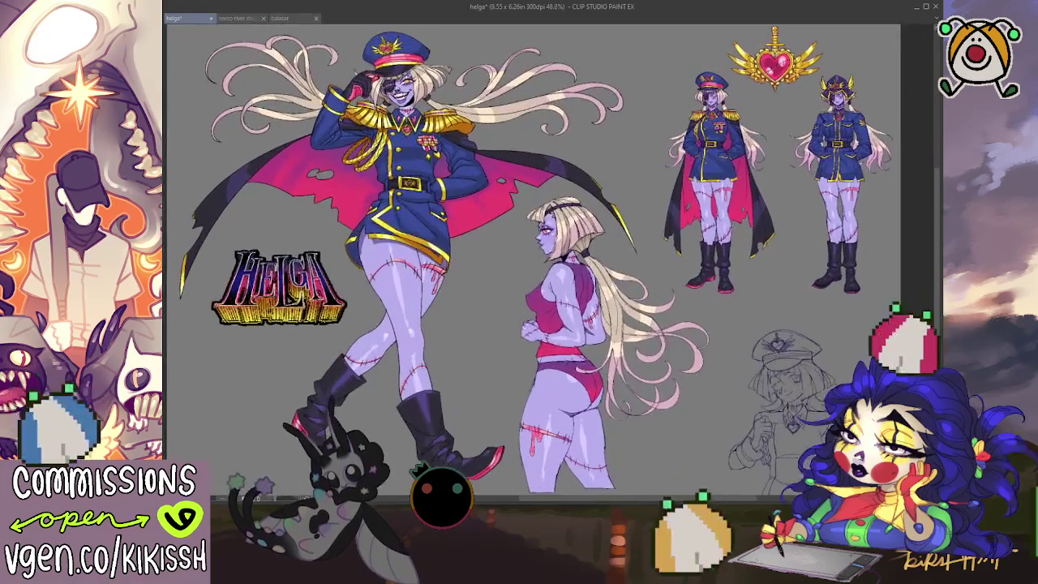
left_click(247, 18)
left_click(289, 19)
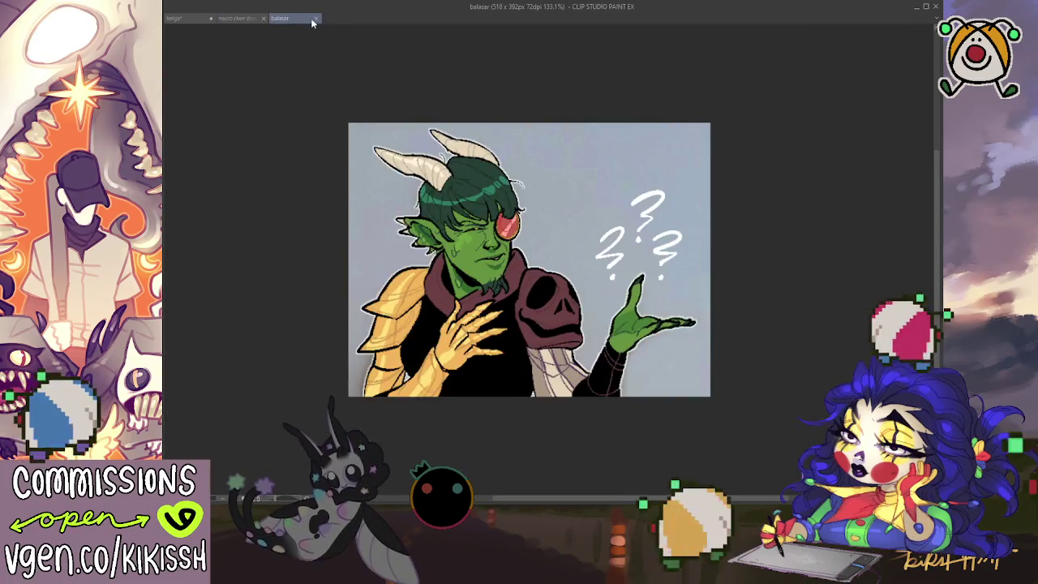
left_click(319, 18)
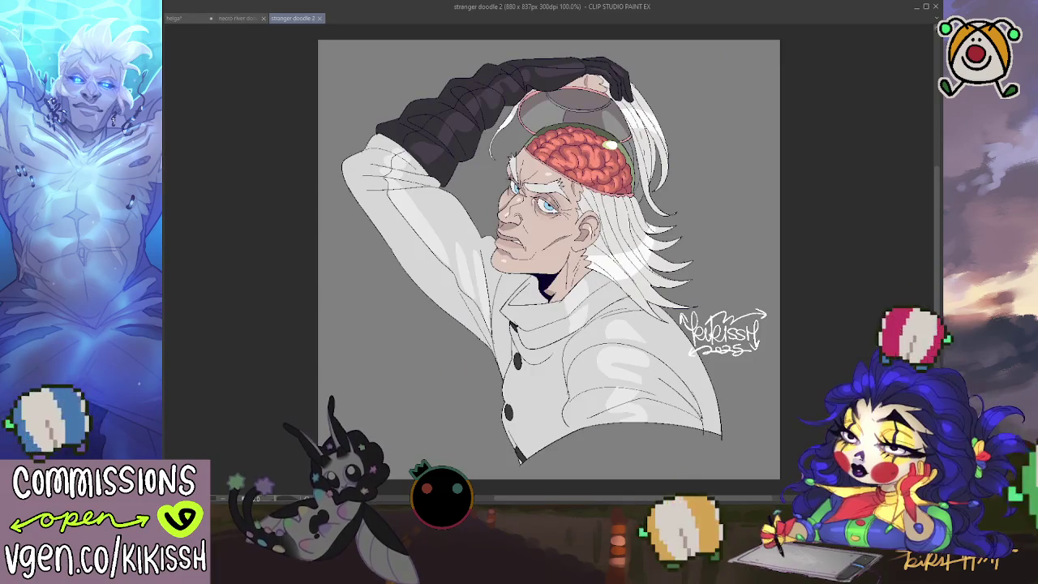
Step: Take the signature and watermark from stranger doodle 2, save and close it, and paste into necro river doodle
key("ctrl+v")
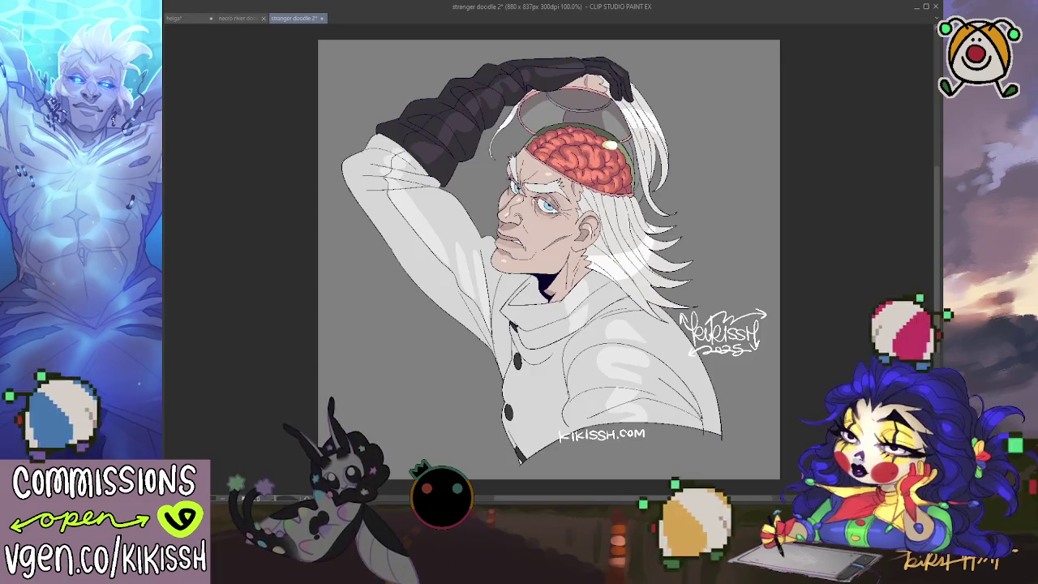
key("ctrl+a")
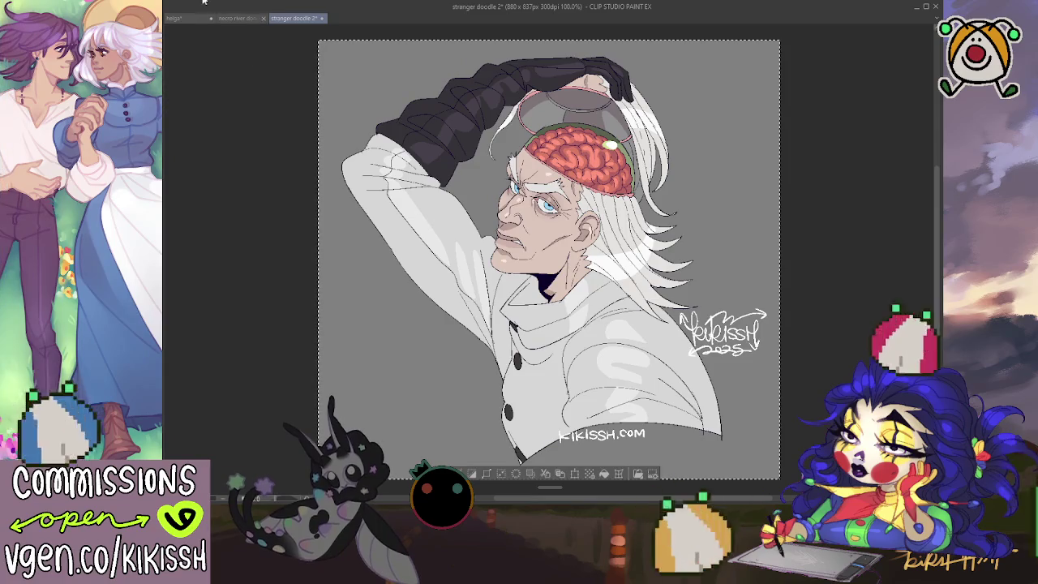
key("ctrl+s")
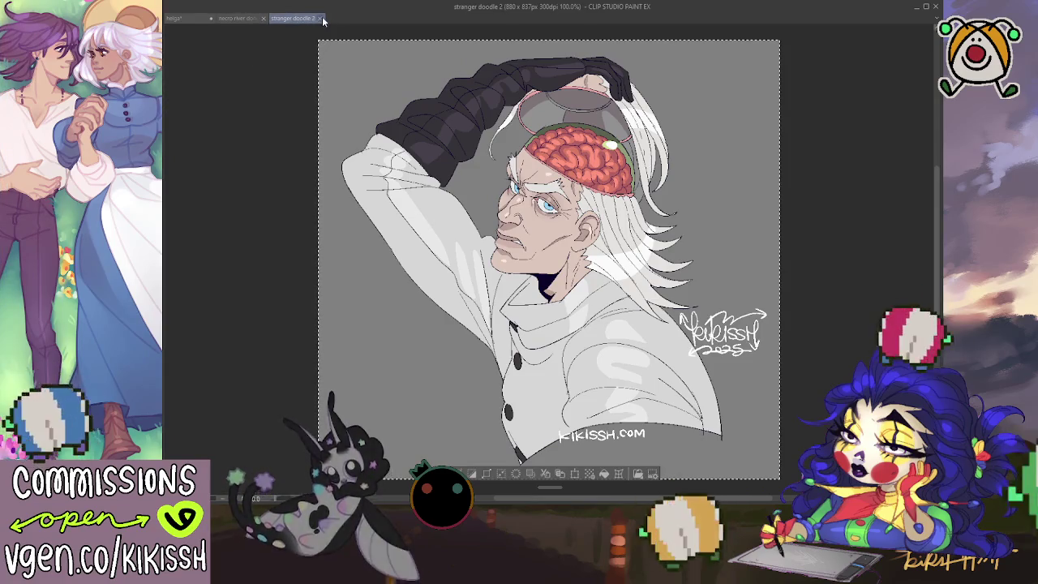
left_click(321, 18)
key("ctrl+v")
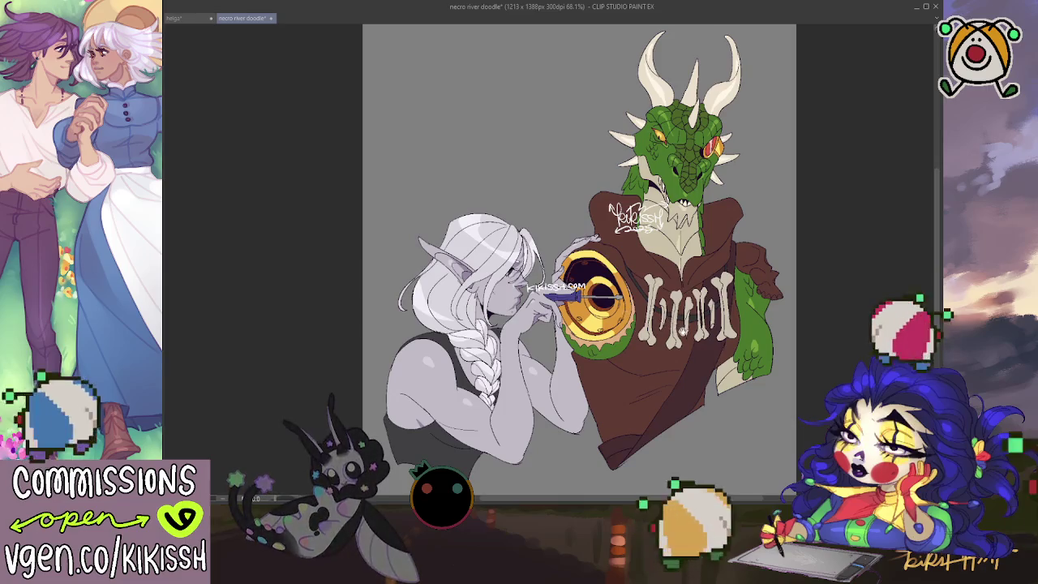
Step: Move the KIKISSH signature to the robe's lower right and the kikissh.com watermark below the elf, starting its resize
scroll(572, 259, "down", 2)
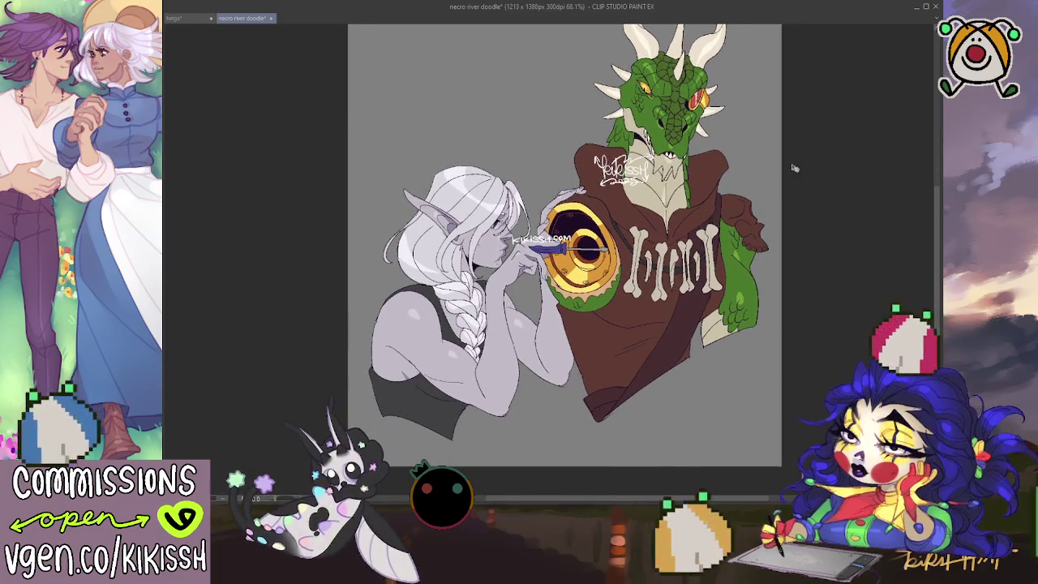
mouse_move(554, 243)
left_mouse_down()
mouse_move(506, 371)
mouse_move(632, 437)
mouse_move(643, 424)
left_mouse_up()
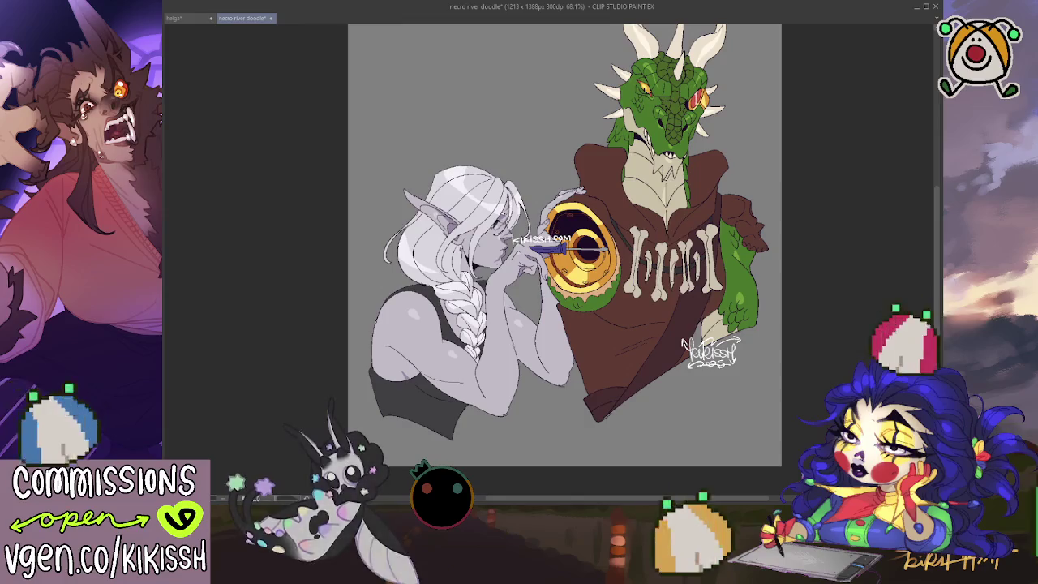
left_click_drag(537, 252, 488, 430)
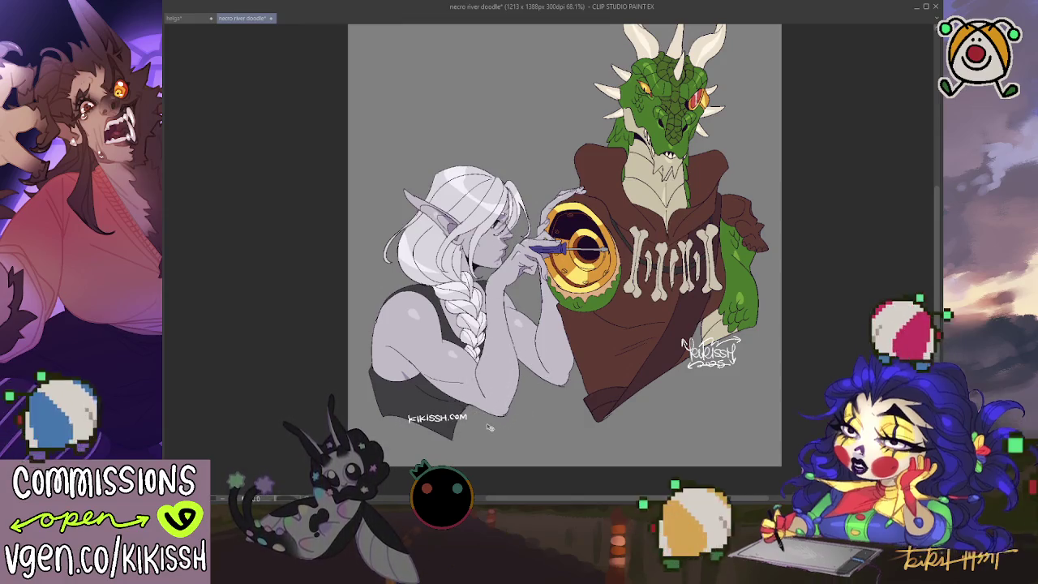
key("ctrl+t")
scroll(489, 418, "up", 2)
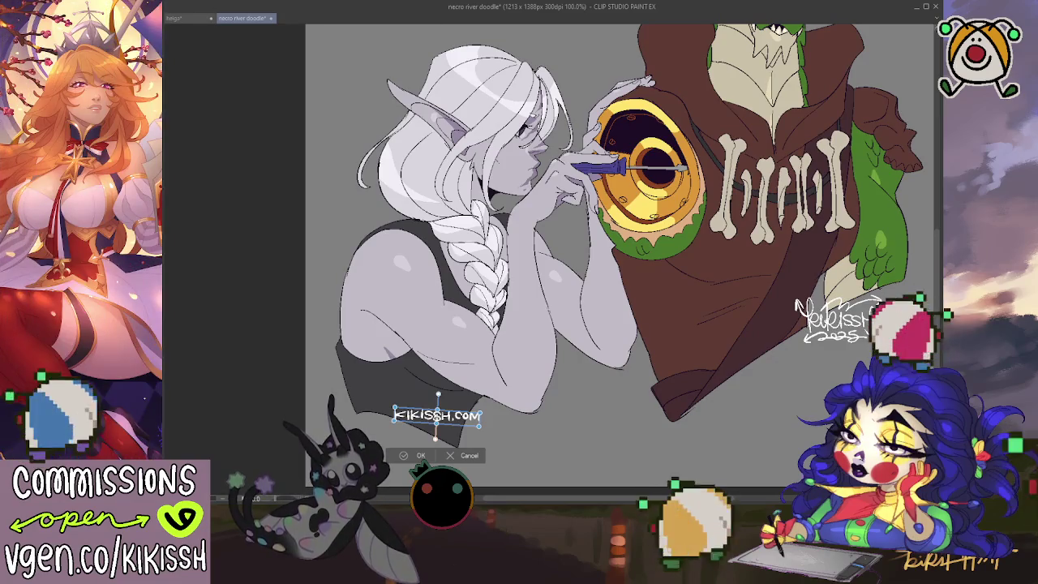
Step: Confirm the watermark transform and nudge it further left and down
left_click(415, 455)
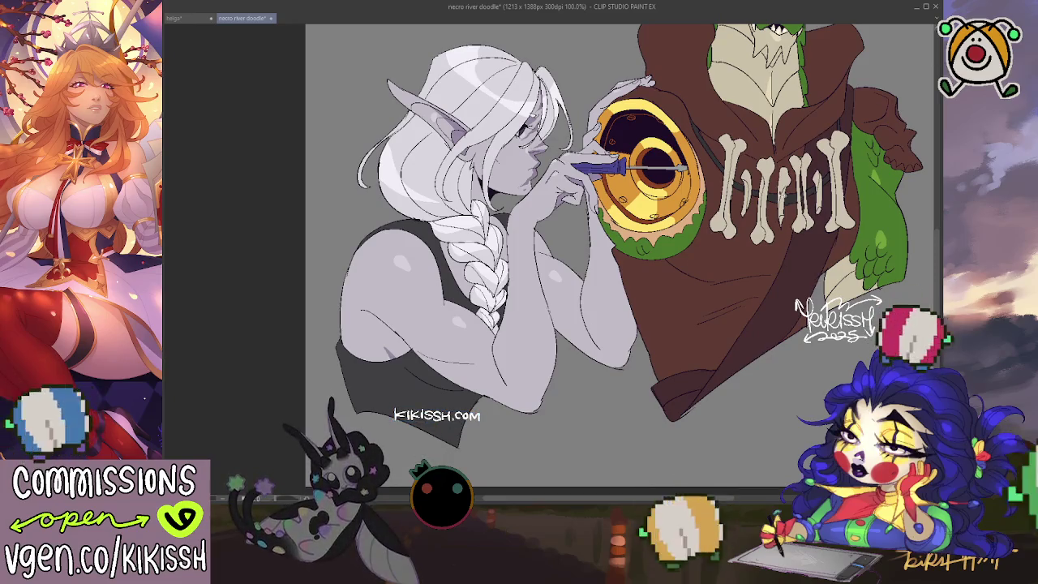
left_click_drag(456, 425, 417, 432)
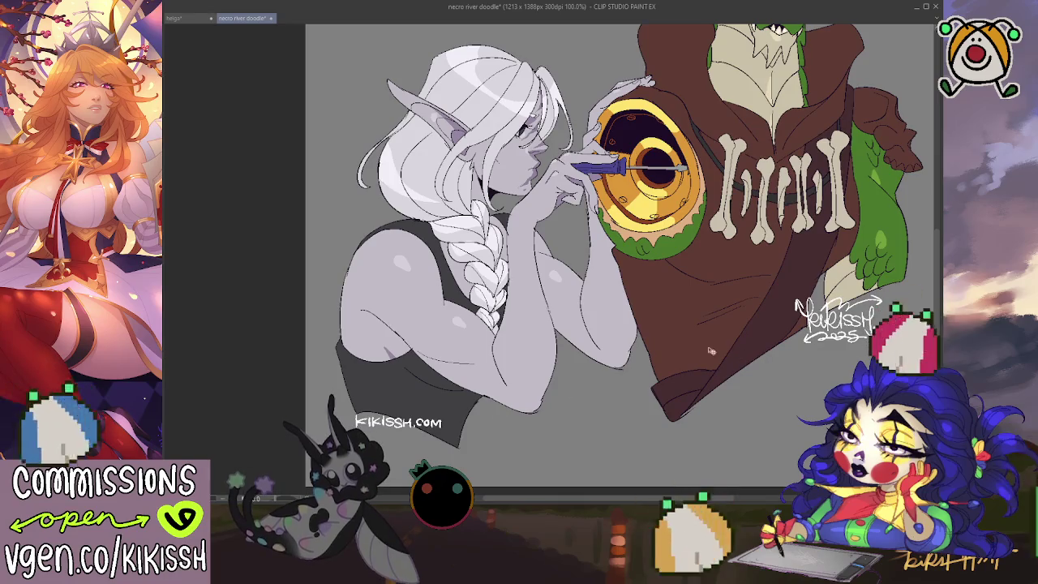
scroll(673, 277, "down", 1)
scroll(632, 243, "down", 2)
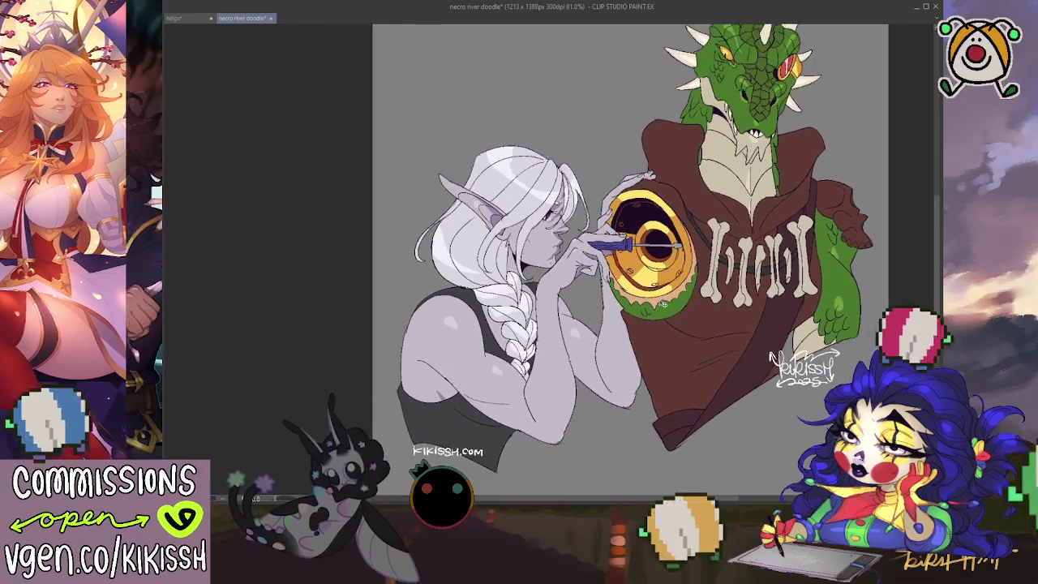
scroll(633, 260, "down", 1)
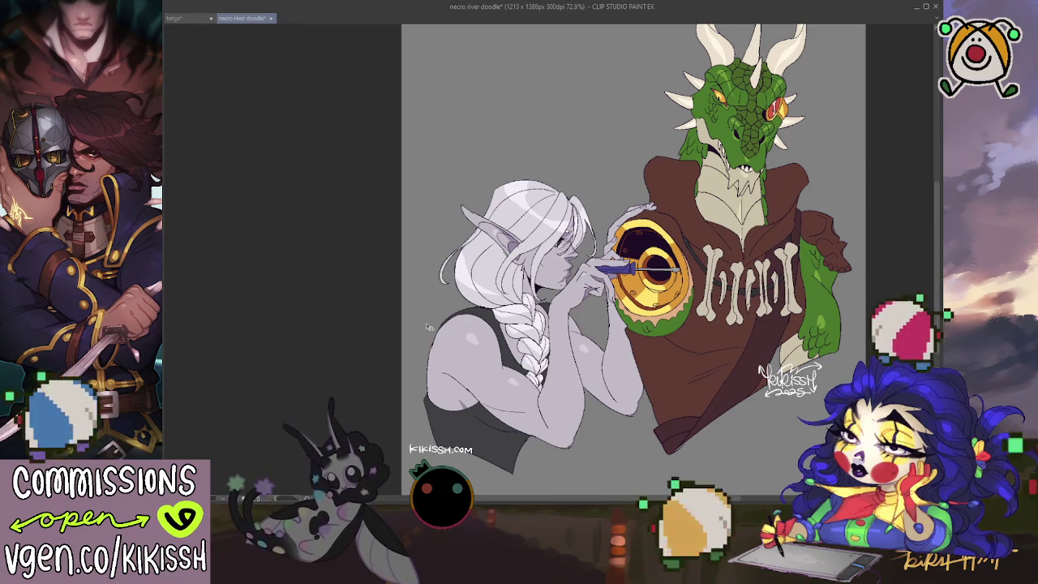
key("ctrl+minus")
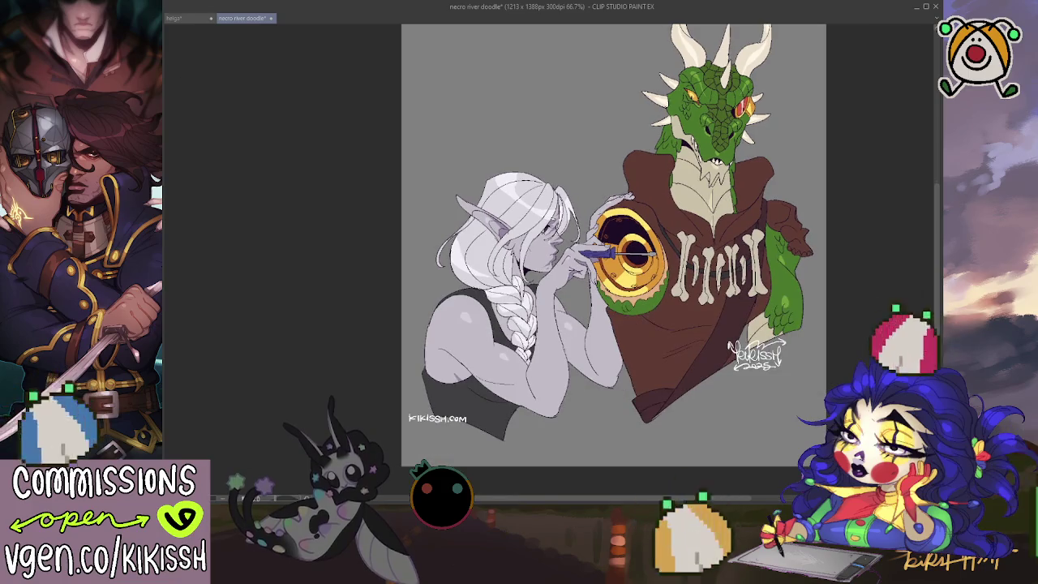
Step: Widen the canvas on the left and fill the new strip grey, replacing a lavender fill
key("ctrl+t")
left_click_drag(401, 222, 390, 223)
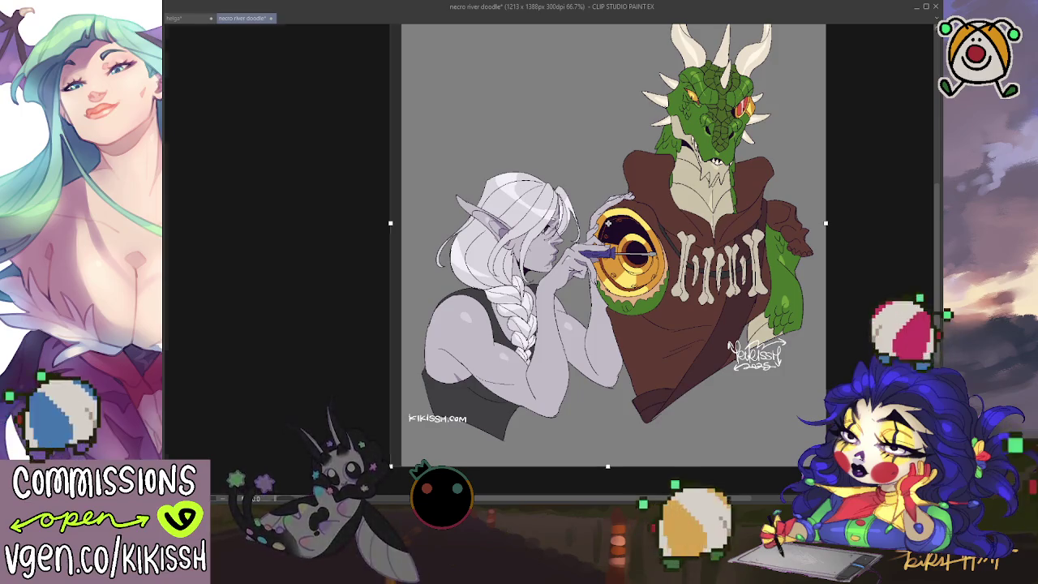
key("Escape")
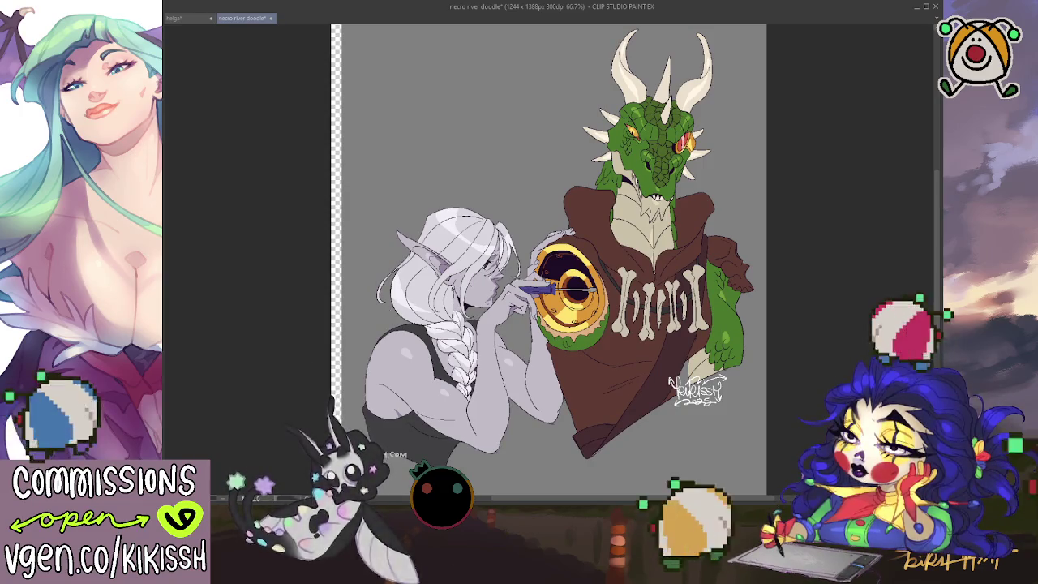
left_click(670, 381)
key("ctrl+z")
left_click(357, 306)
scroll(237, 353, "down", 1)
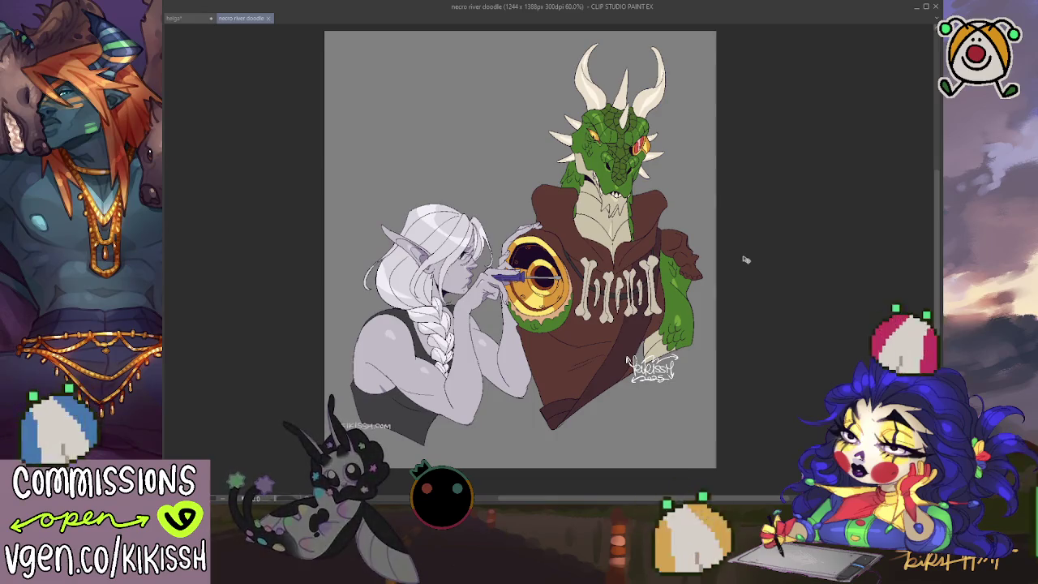
scroll(736, 274, "up", 1)
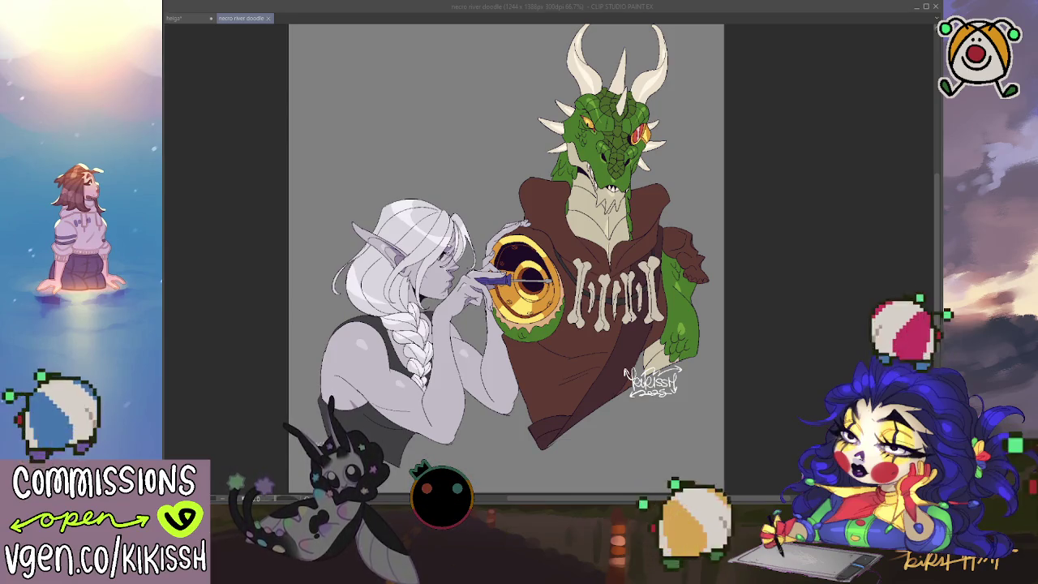
left_click(218, 26)
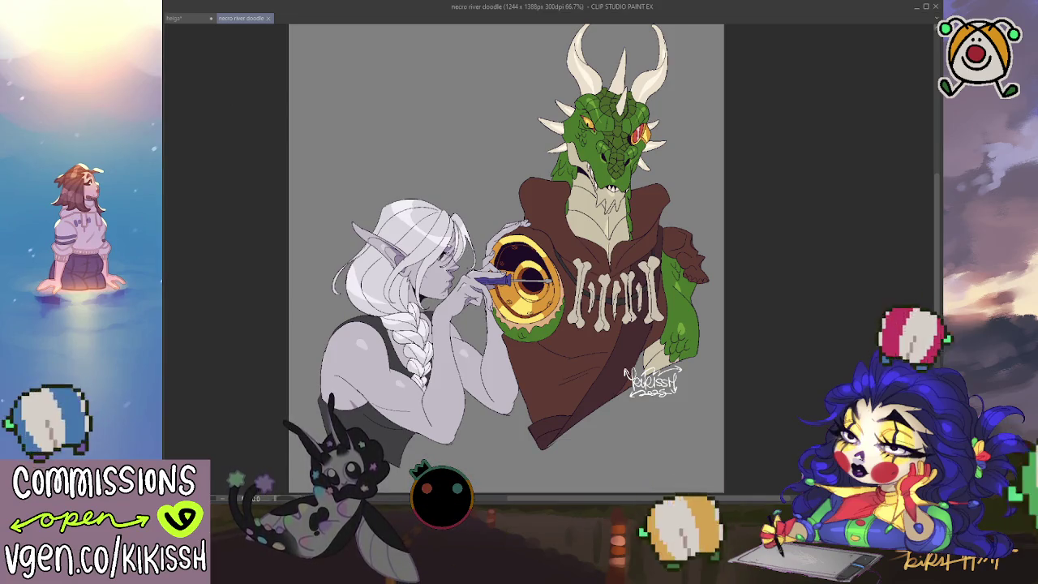
Step: Save the helga document with Ctrl+S and close its tab
left_click(197, 20)
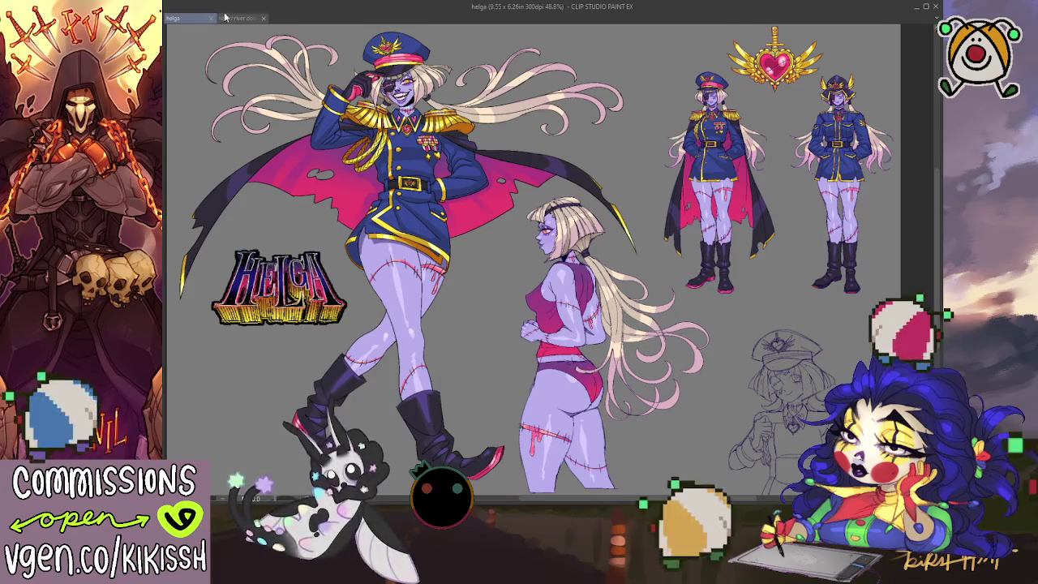
key("ctrl+s")
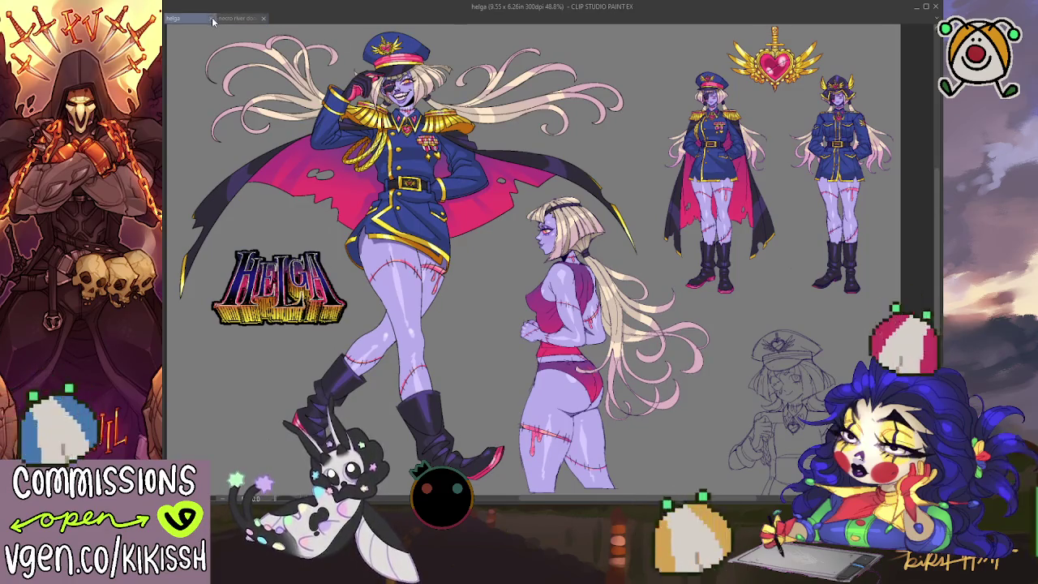
left_click(215, 19)
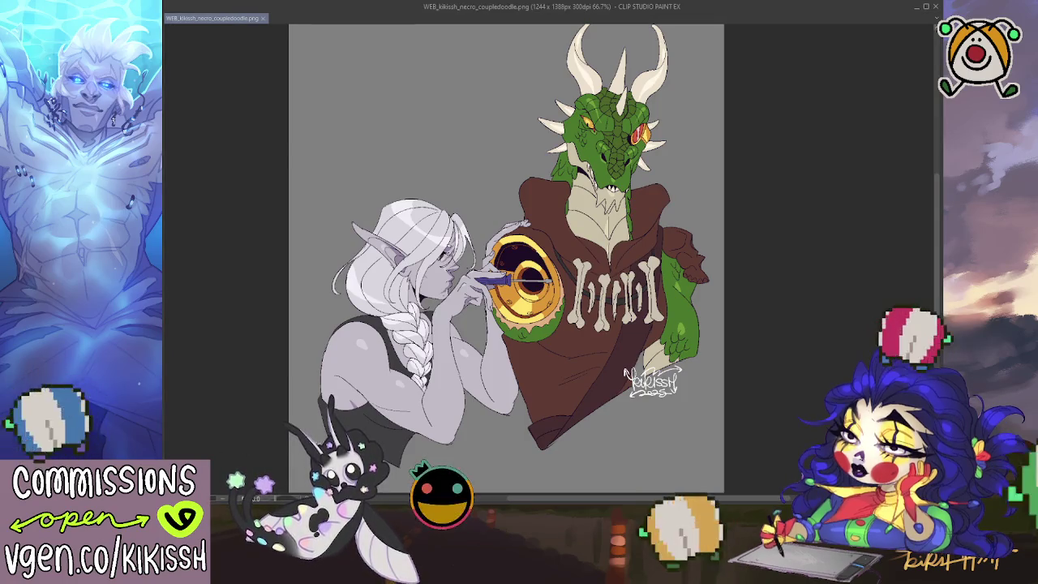
Step: Hide the grey background and save WEB_transp and HR_transp_kikissh_necro_coupledoodle.png transparent versions
key("ctrl+z")
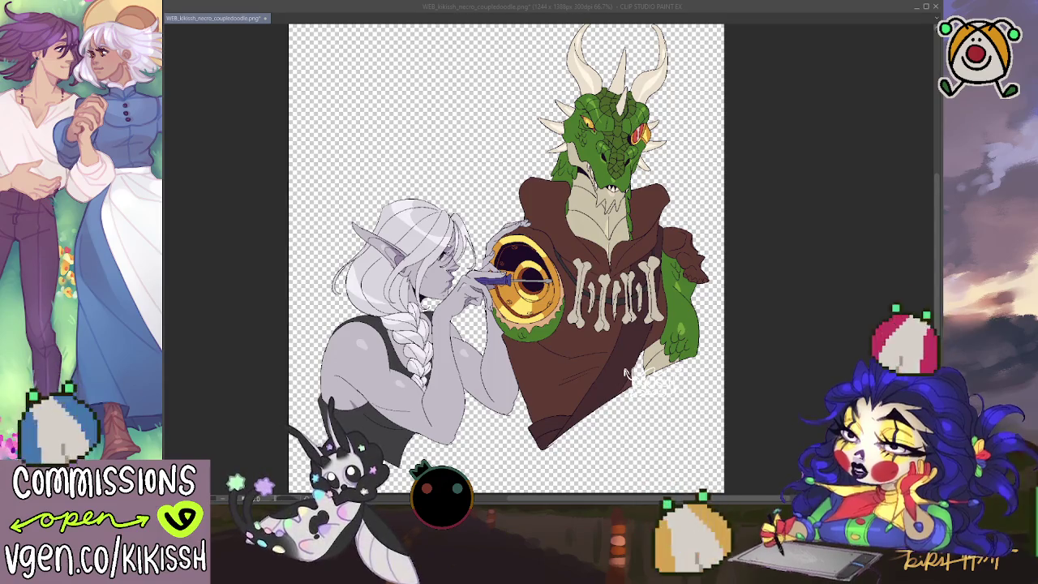
key("Return")
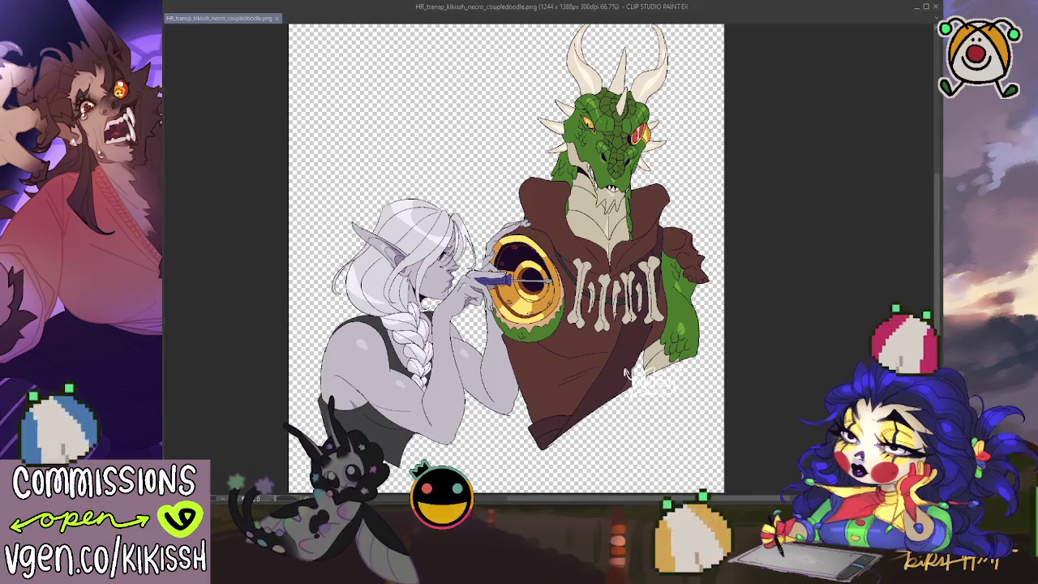
key("ctrl+w")
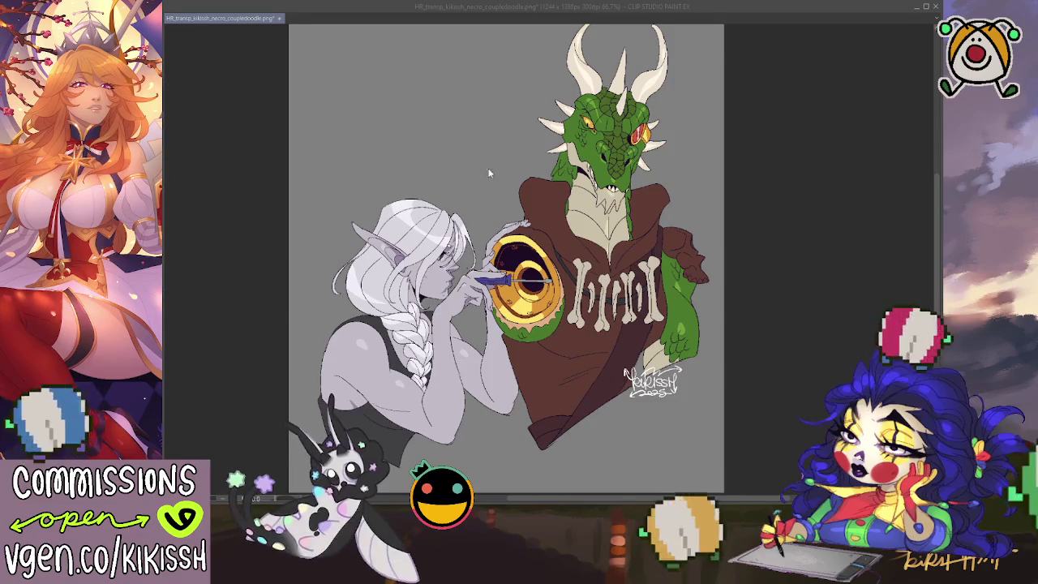
Step: Save the grey-background version as HR_kikissh_necro_coupledoodle.png and view it at actual size
key("Return")
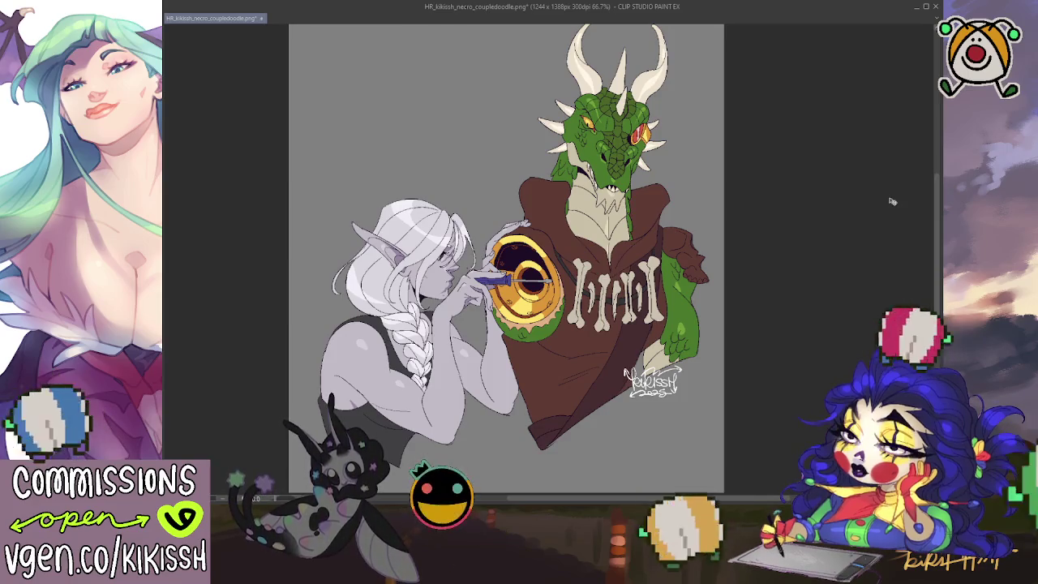
key("ctrl+plus")
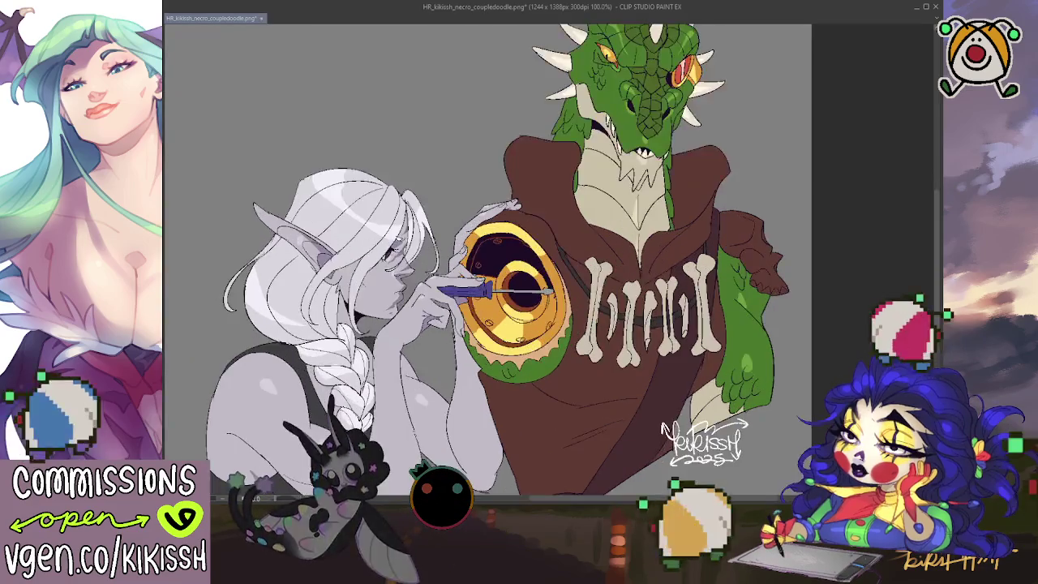
Step: Pan over the artwork to inspect the dragon's head, then save the finished doodle
mouse_move(402, 93)
left_mouse_down()
mouse_move(404, 188)
mouse_move(446, 251)
mouse_move(439, 125)
left_mouse_up()
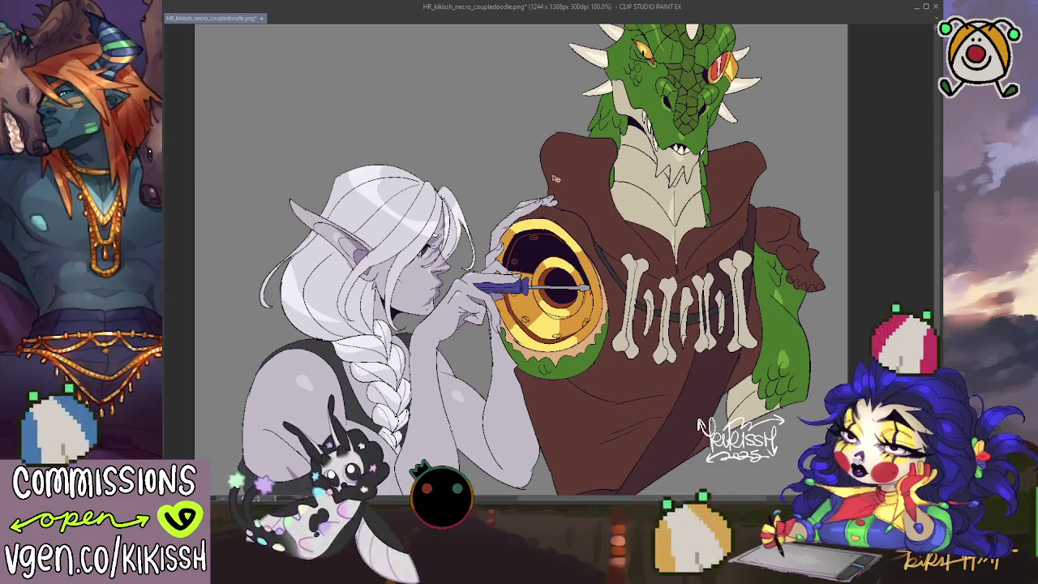
scroll(547, 176, "down", 2)
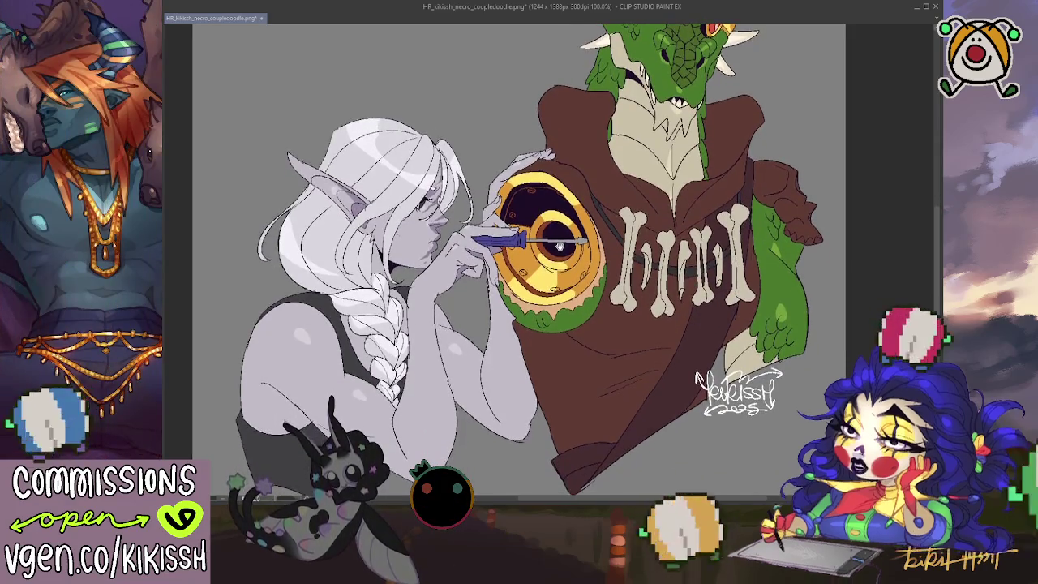
scroll(520, 259, "down", 1)
scroll(520, 259, "up", 3)
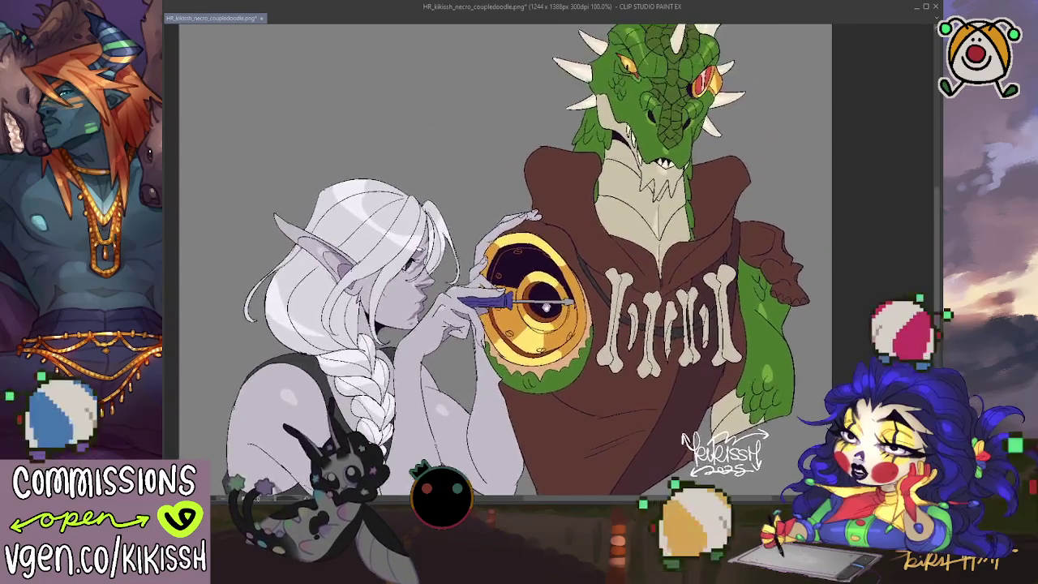
scroll(546, 306, "down", 5)
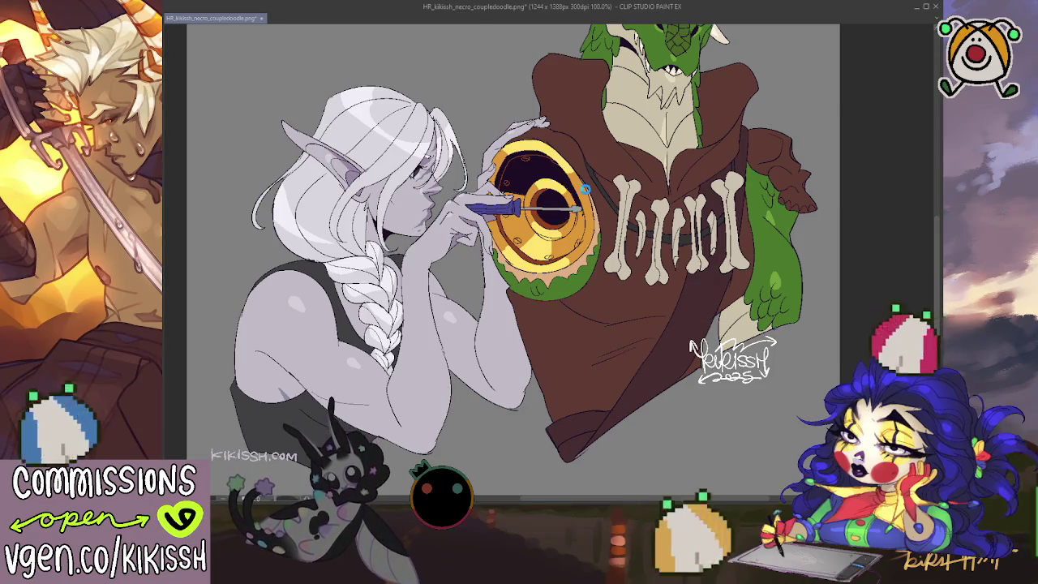
key("ctrl+s")
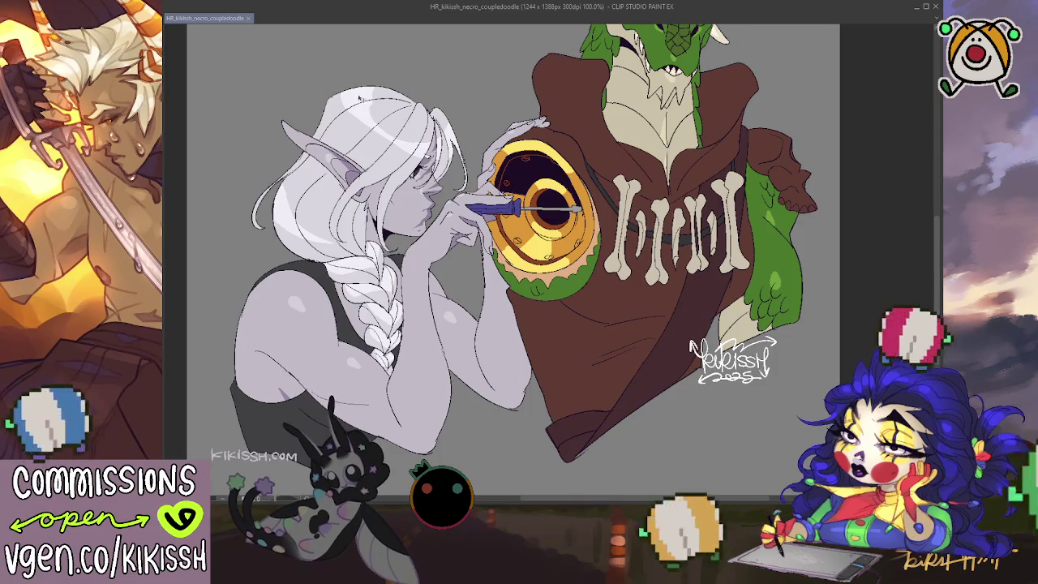